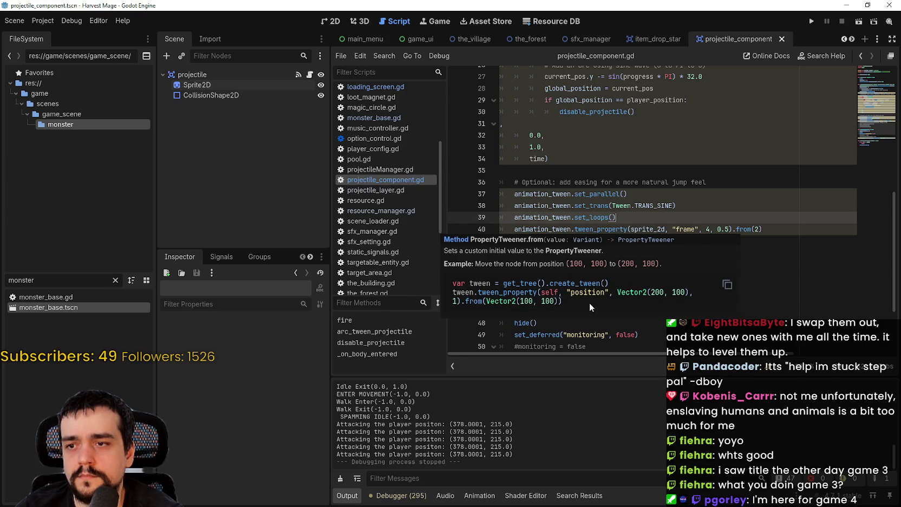
- Duplicate the line 40 looping frame tween call
{"action": "left_click", "coordinate": [773, 229]}
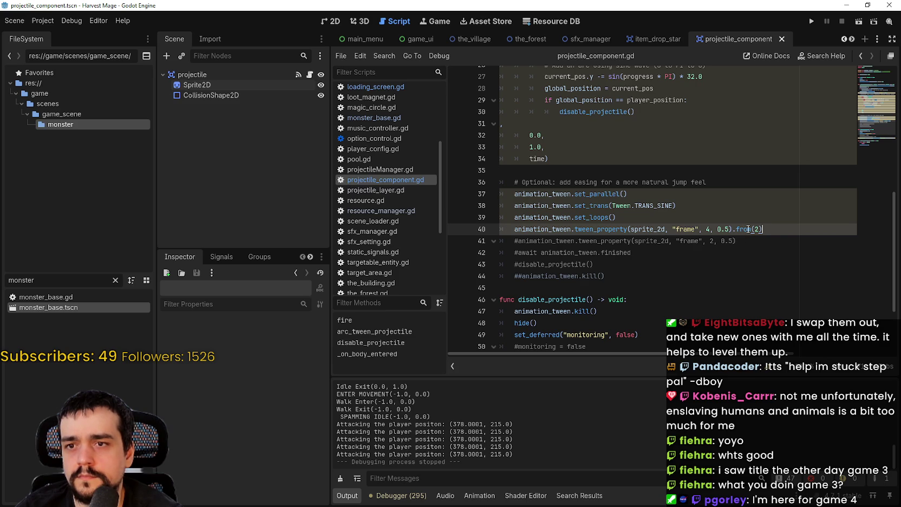
{"action": "mouse_move", "coordinate": [747, 229]}
{"action": "left_click_drag", "start_coordinate": [772, 227], "coordinate": [514, 229]}
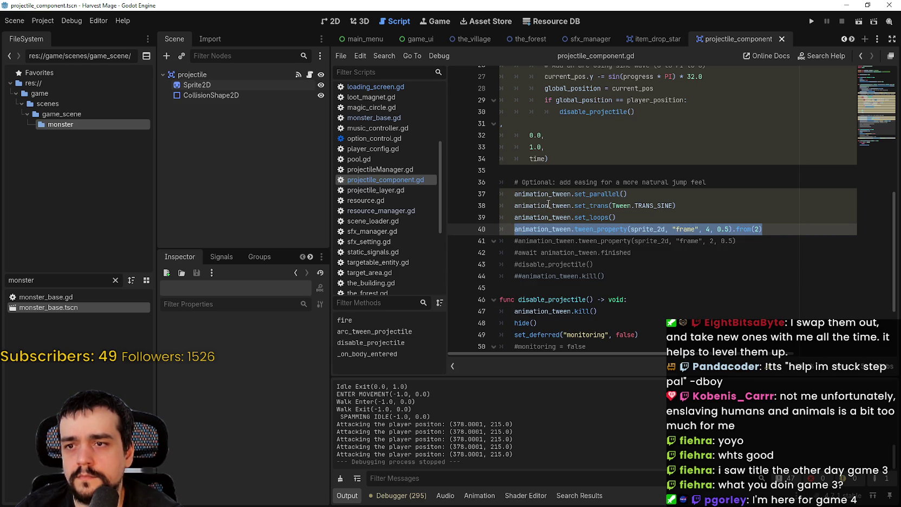
{"action": "mouse_move", "coordinate": [554, 205]}
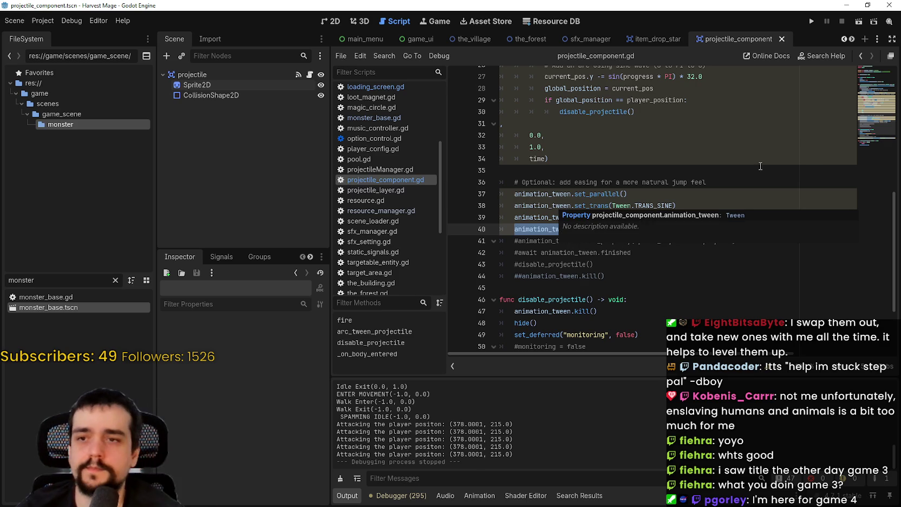
{"action": "left_click", "coordinate": [788, 239]}
{"action": "left_click", "coordinate": [800, 233]}
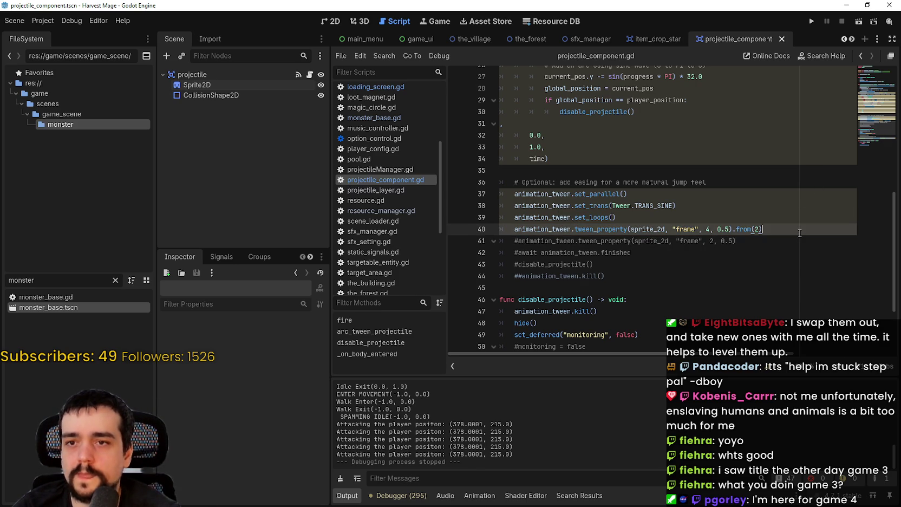
{"action": "key", "text": "ctrl+shift+d"}
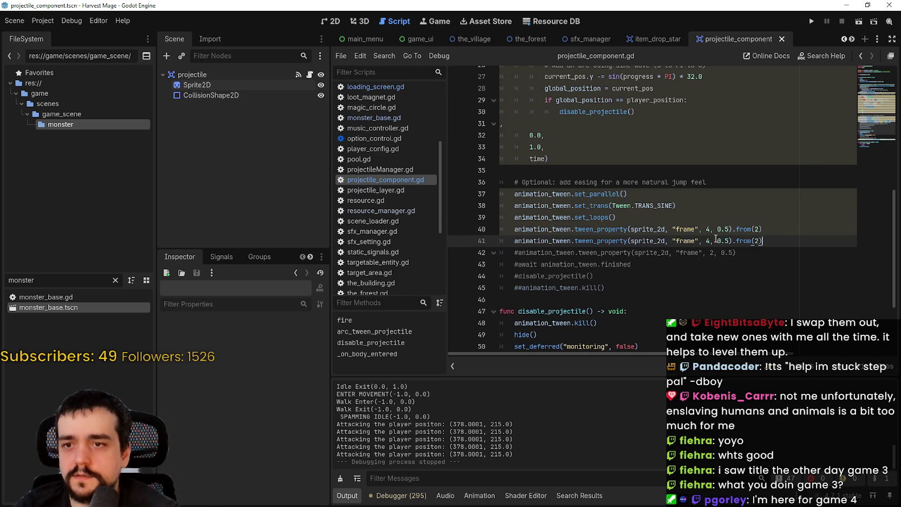
- Make the copy tween to frame 2 from frame 4, save, and run the project
{"action": "double_click", "coordinate": [709, 241]}
{"action": "type", "text": "42"}
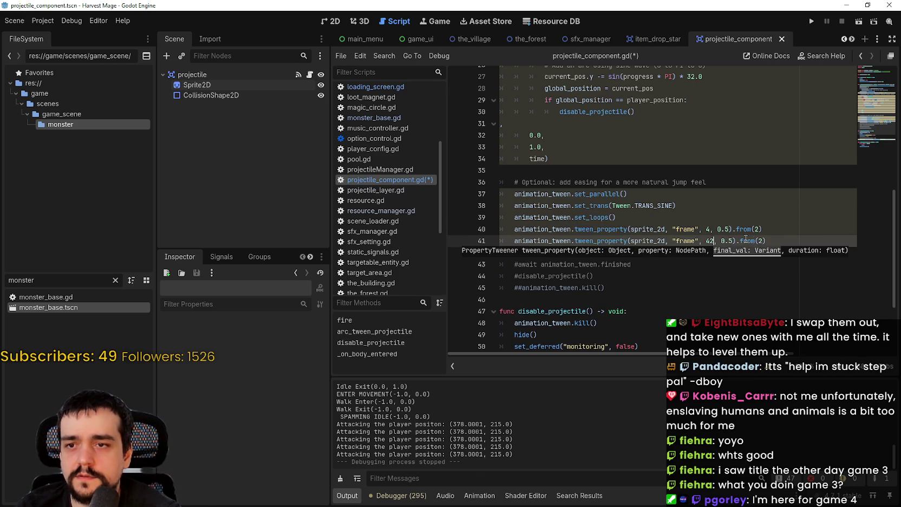
{"action": "key", "text": "BackSpace"}
{"action": "key", "text": "BackSpace"}
{"action": "type", "text": "2"}
{"action": "left_click", "coordinate": [757, 240]}
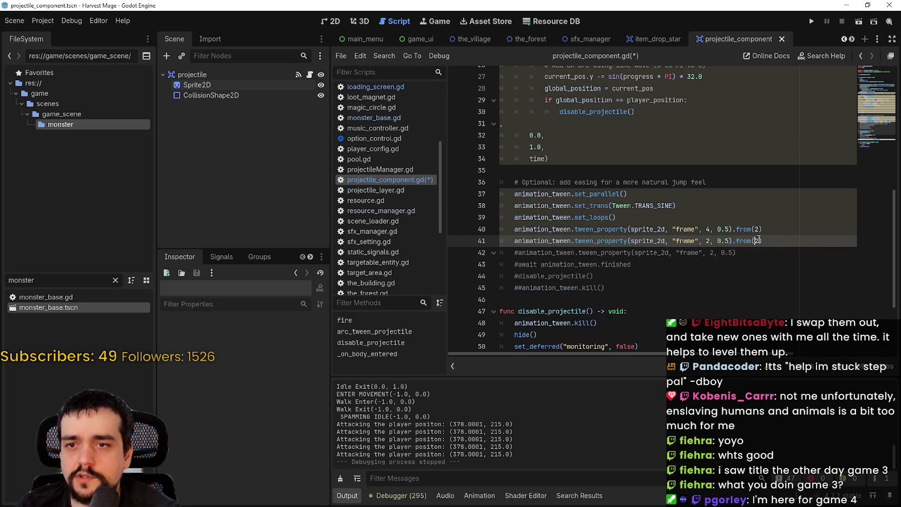
{"action": "key", "text": "ctrl+s"}
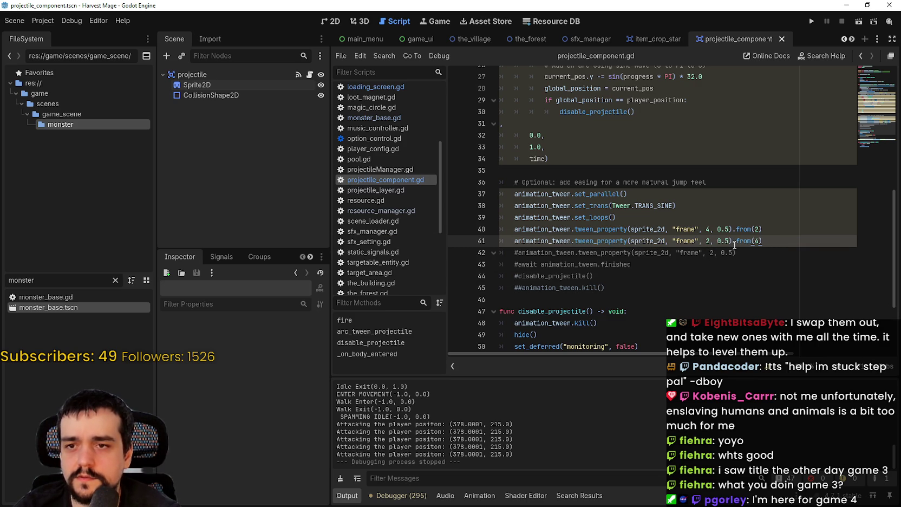
{"action": "left_click", "coordinate": [812, 20]}
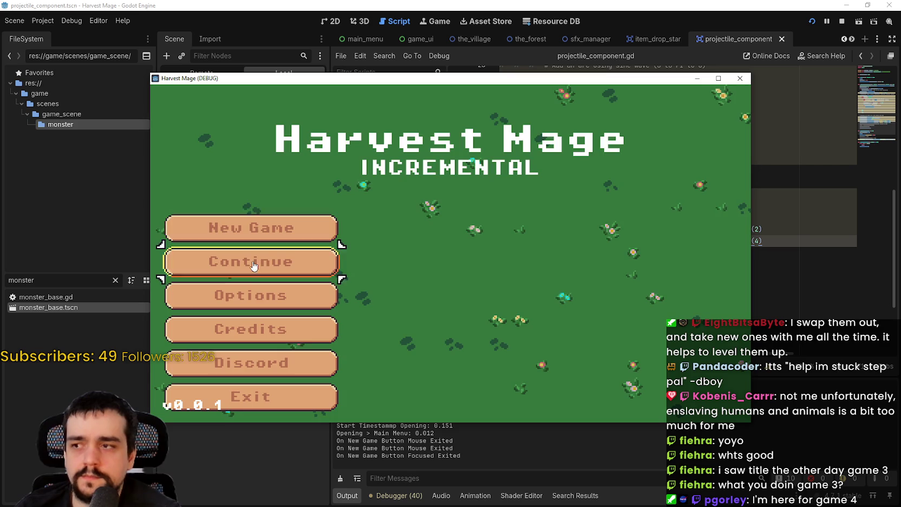
- Start a new Harvest Mage game, walk the mage around near the enemy, then stop the game
{"action": "left_click", "coordinate": [252, 228]}
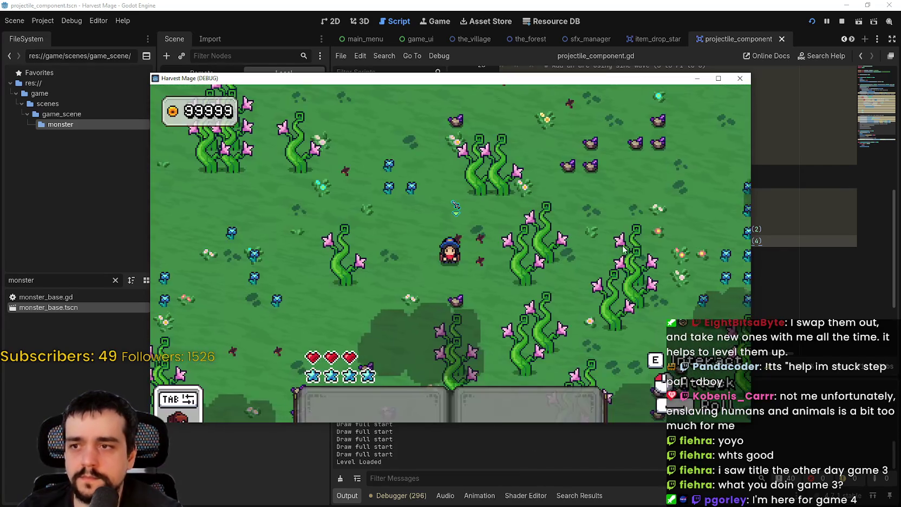
{"action": "key", "text": "a"}
{"action": "key", "text": "w"}
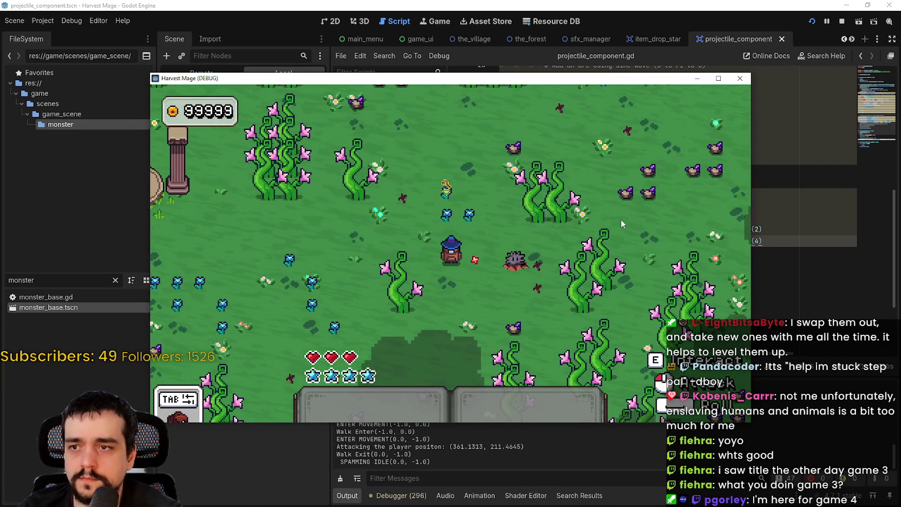
{"action": "key", "text": "d"}
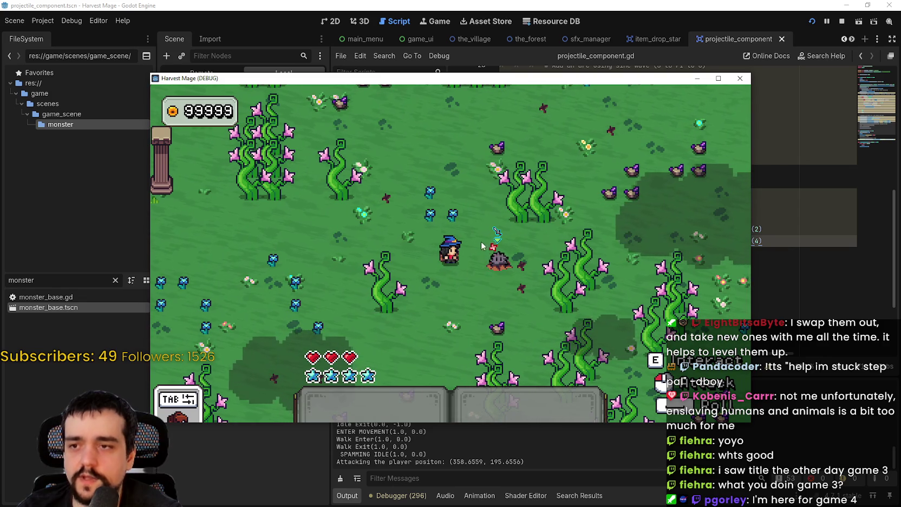
{"action": "left_click", "coordinate": [842, 21]}
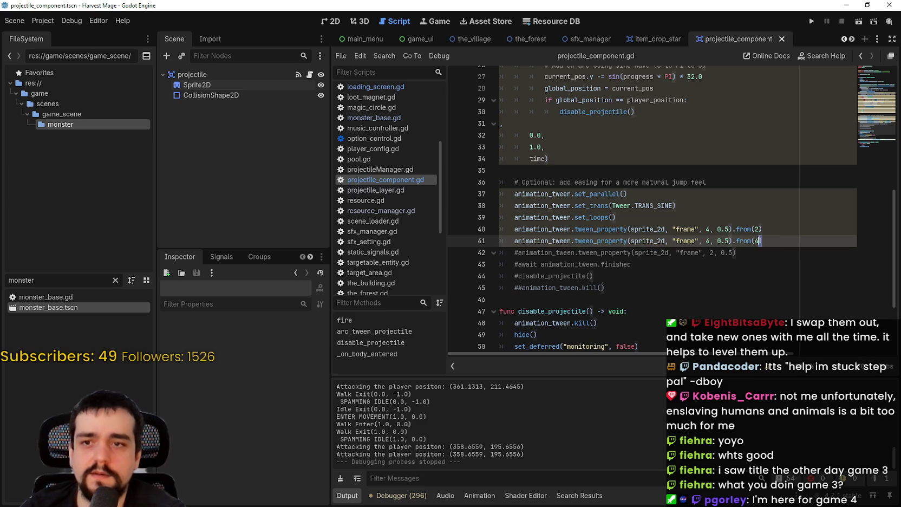
- Revert line 41 to match line 40, save, and run the project
{"action": "key", "text": "Up"}
{"action": "key", "text": "ctrl+s"}
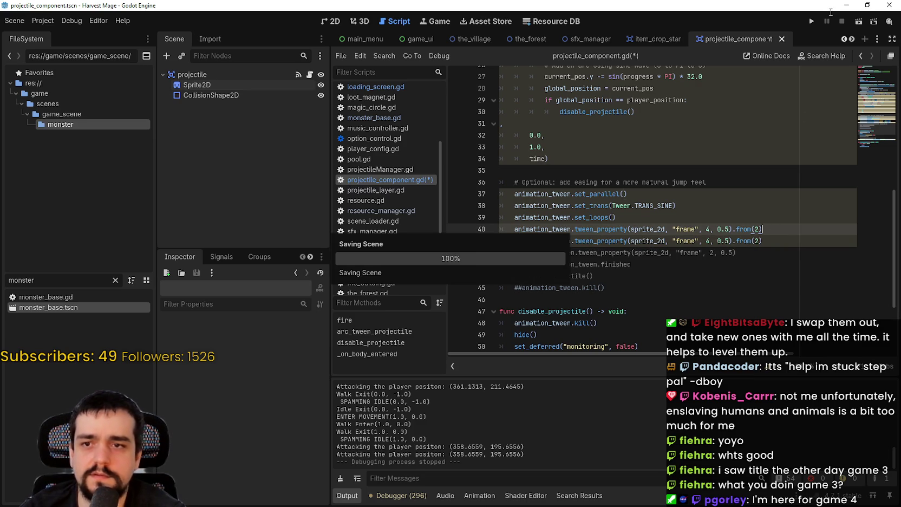
{"action": "left_click", "coordinate": [811, 21]}
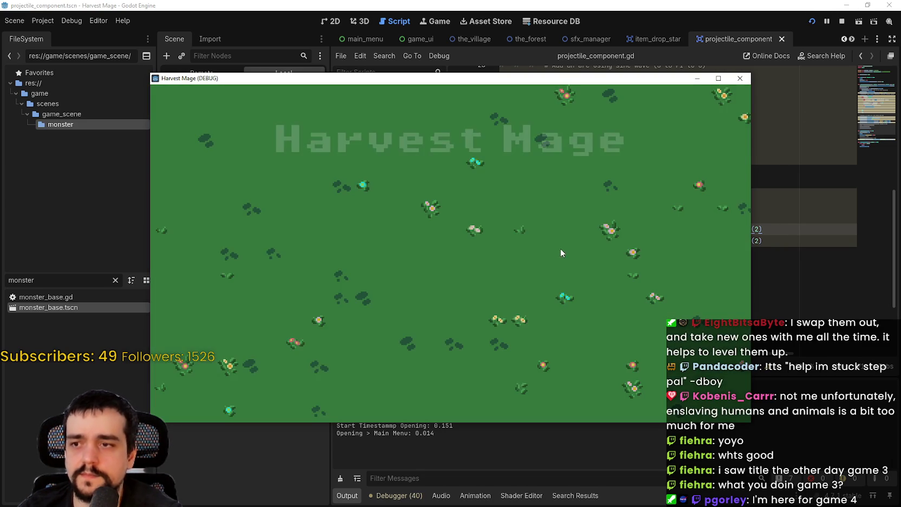
- Start a new game, walk up and right, maximize and restore the window, then close it
{"action": "key", "text": "Return"}
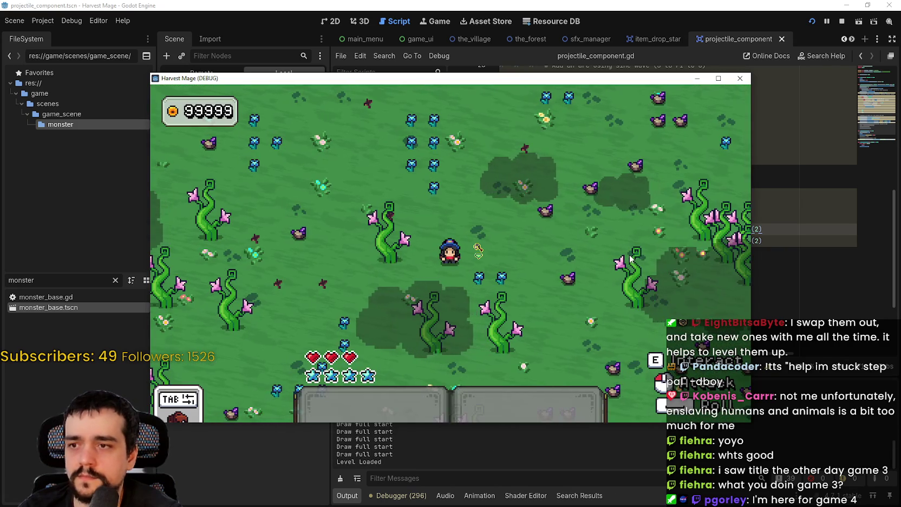
{"action": "key", "text": "w"}
{"action": "key", "text": "d"}
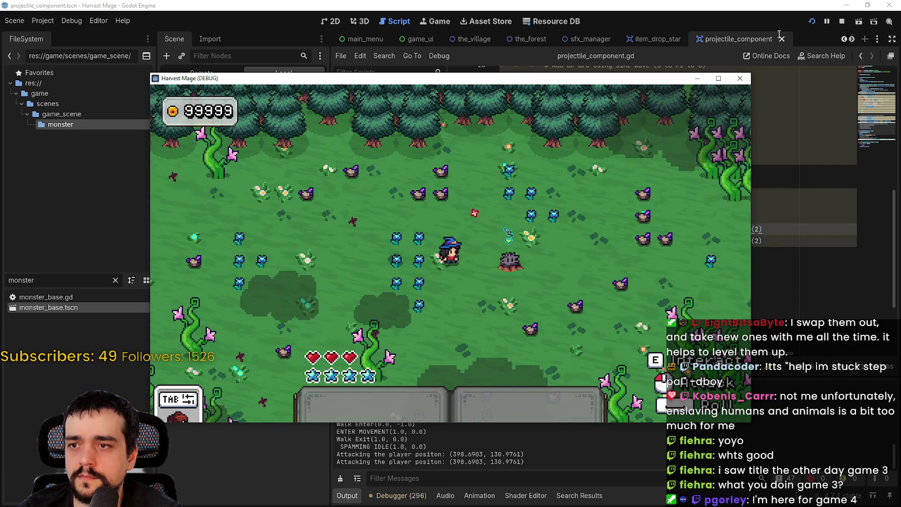
{"action": "left_click", "coordinate": [724, 79]}
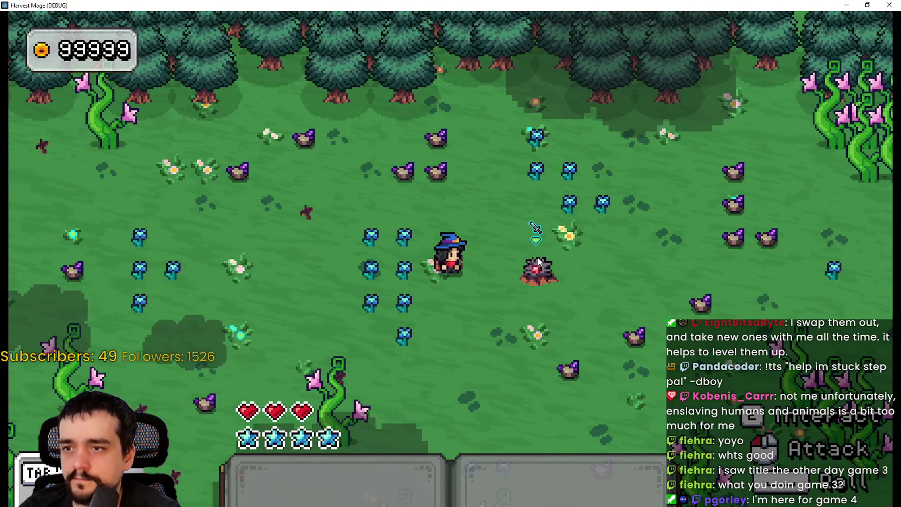
{"action": "left_click", "coordinate": [867, 5]}
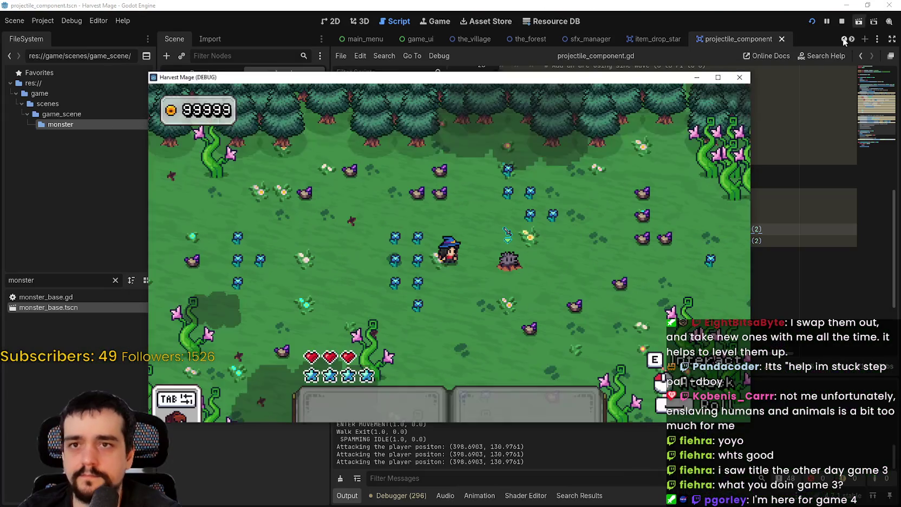
{"action": "left_click", "coordinate": [738, 75]}
{"action": "left_click", "coordinate": [696, 249]}
{"action": "left_click", "coordinate": [776, 240]}
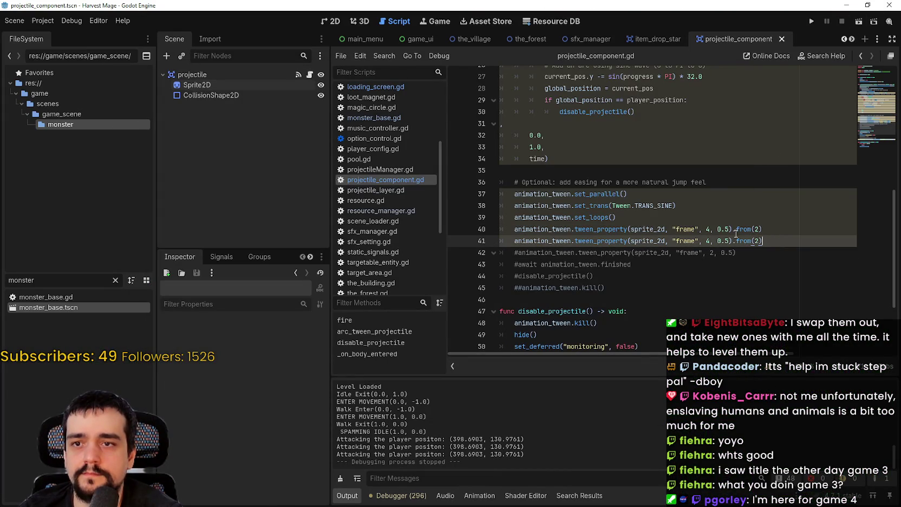
- Change the frame tween durations on lines 40 and 41 from 0.5 to 0.2
{"action": "left_click", "coordinate": [725, 230]}
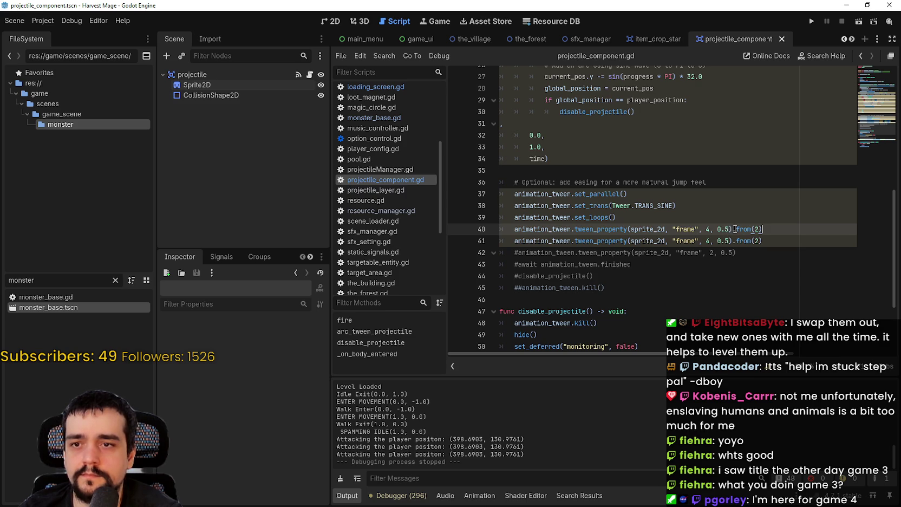
{"action": "type", "text": "2"}
{"action": "left_click_drag", "start_coordinate": [764, 229], "coordinate": [783, 241]}
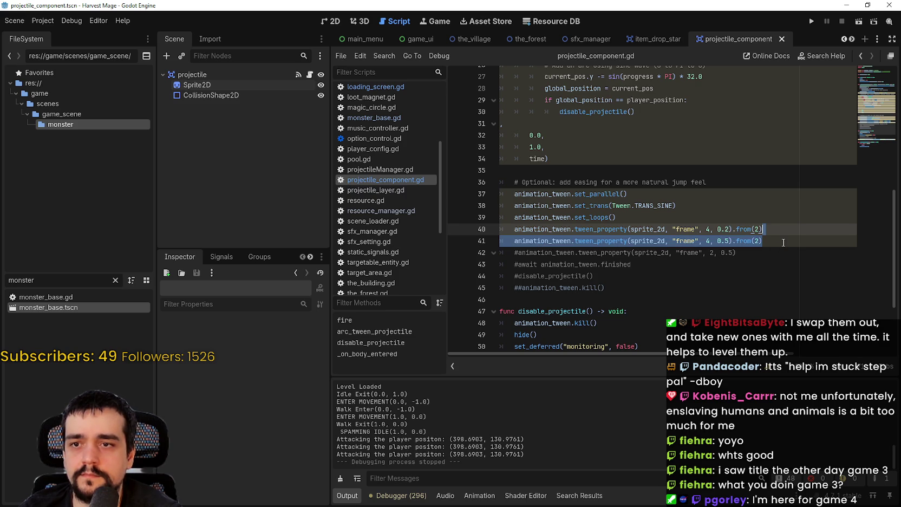
{"action": "left_click", "coordinate": [727, 242]}
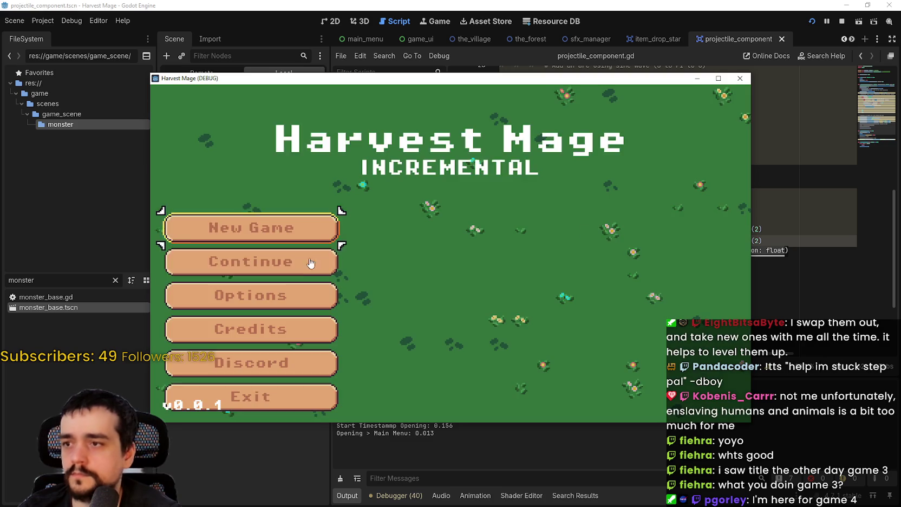
- Play-test the faster animation full-screen, close the game, and duplicate the 0.2 tween line
{"action": "left_click", "coordinate": [315, 261]}
{"action": "left_click", "coordinate": [716, 80]}
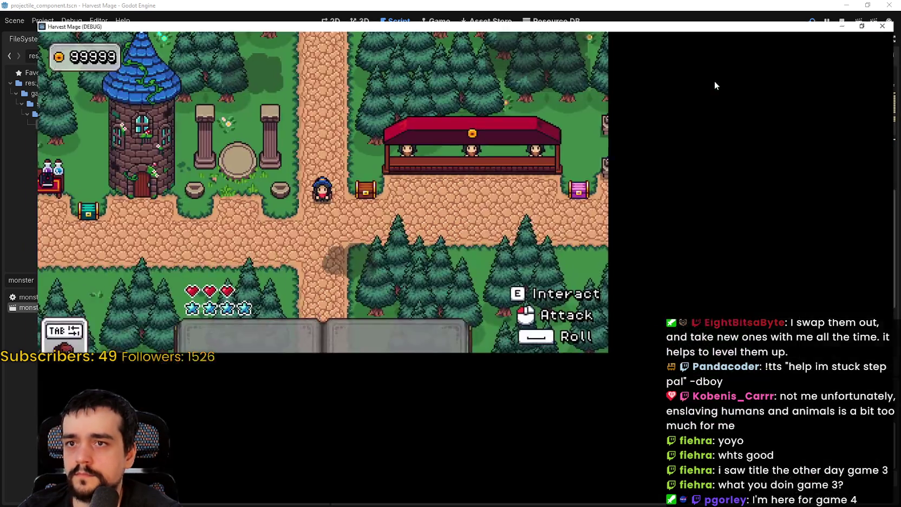
{"action": "key", "text": "d"}
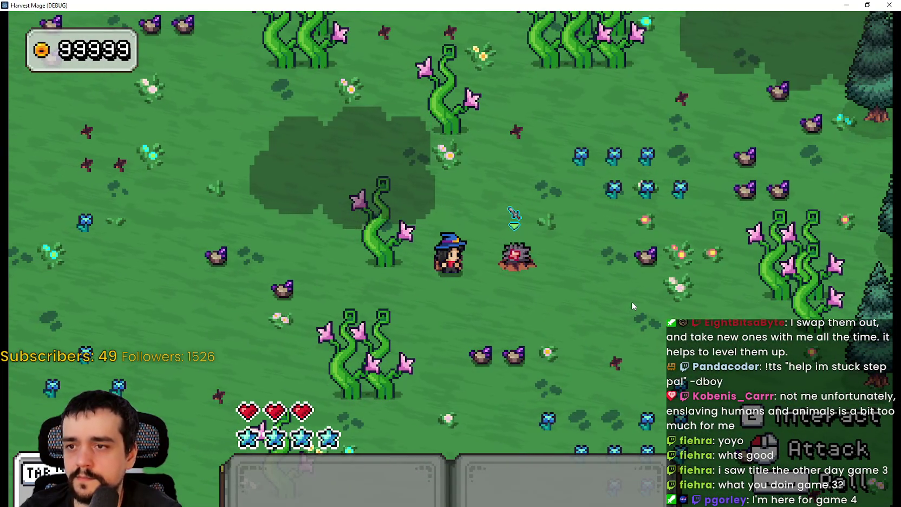
{"action": "left_click", "coordinate": [889, 5]}
{"action": "key", "text": "ctrl+d"}
{"action": "key", "text": "Up"}
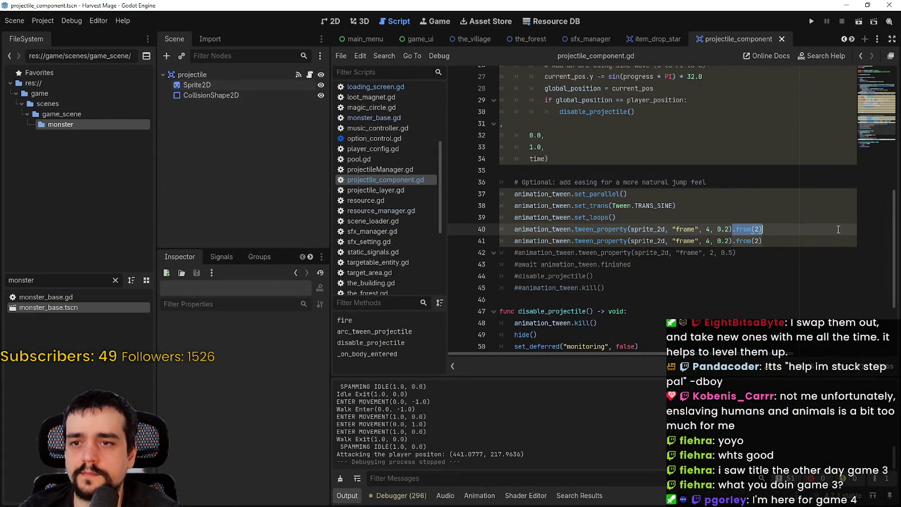
- Remove the .from() starting-frame call on line 41, save, and run the project
{"action": "left_click_drag", "start_coordinate": [732, 240], "coordinate": [751, 240]}
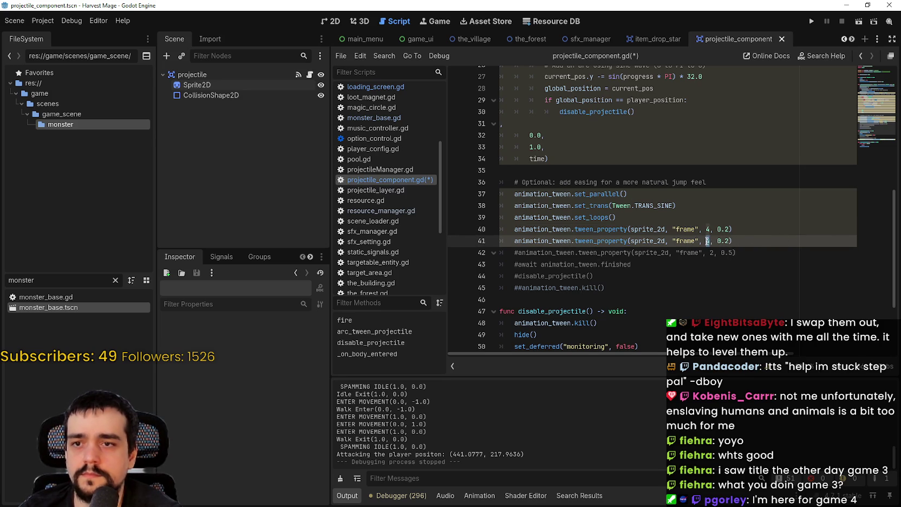
{"action": "type", "text": "2"}
{"action": "key", "text": "ctrl+s"}
{"action": "left_click", "coordinate": [811, 21]}
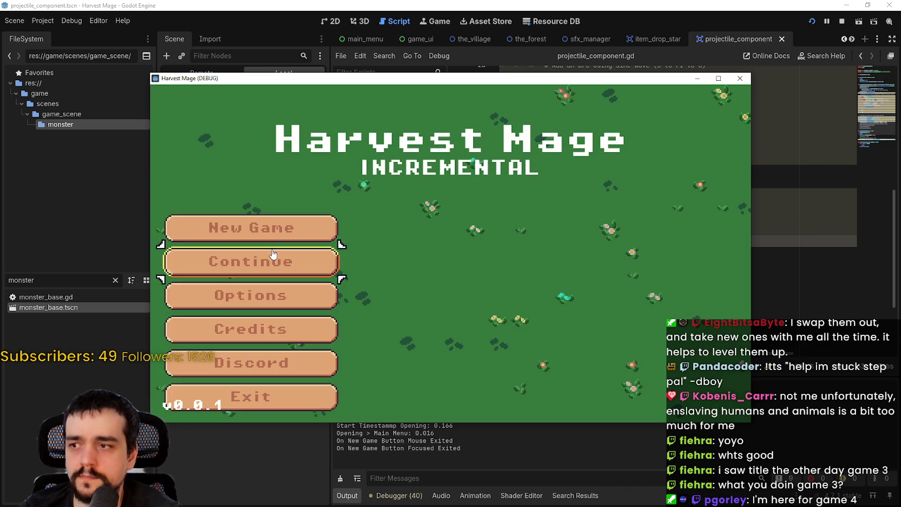
- Start a new game full-screen and walk the mage toward the enemy
{"action": "key", "text": "Return"}
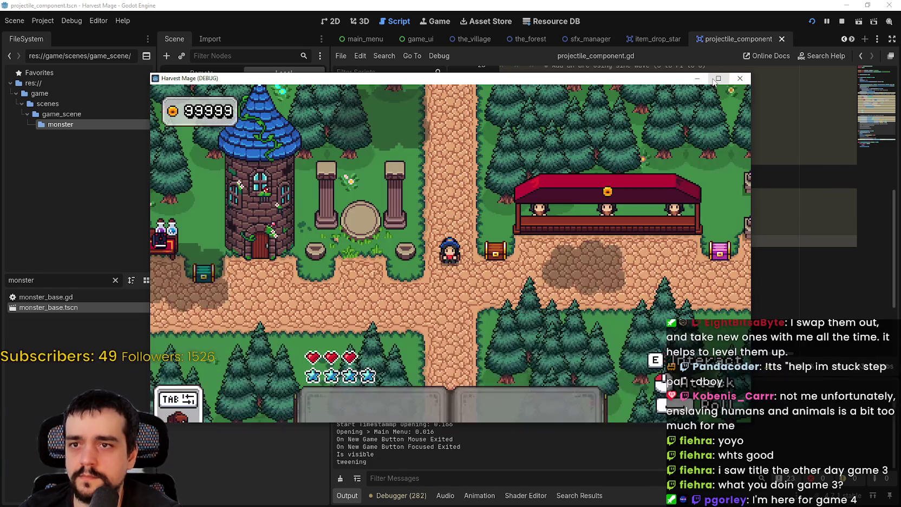
{"action": "left_click", "coordinate": [711, 80]}
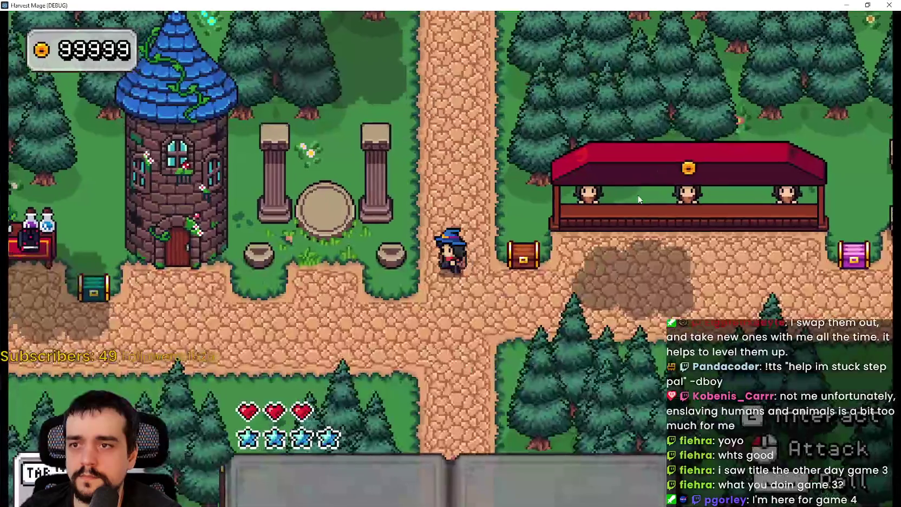
{"action": "key", "text": "w"}
{"action": "key", "text": "a"}
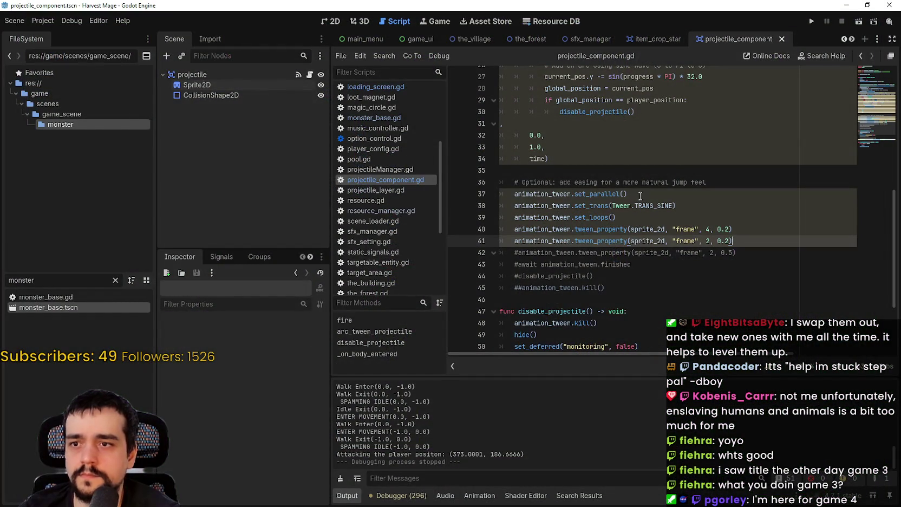
- Delete the set_parallel line 37 and run the project with F5
{"action": "left_click_drag", "start_coordinate": [641, 195], "coordinate": [494, 197]}
{"action": "key", "text": "BackSpace"}
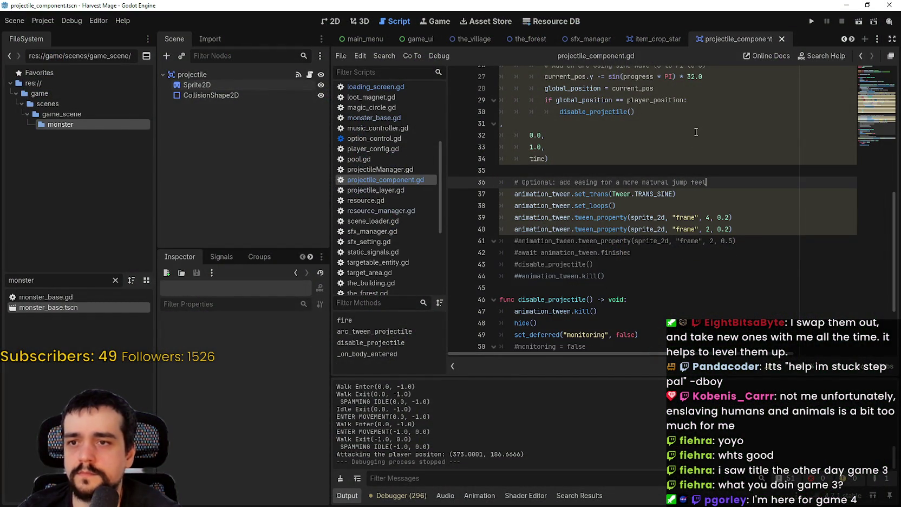
{"action": "scroll", "coordinate": [748, 118], "scroll_direction": "up", "scroll_amount": 3}
{"action": "key", "text": "F5"}
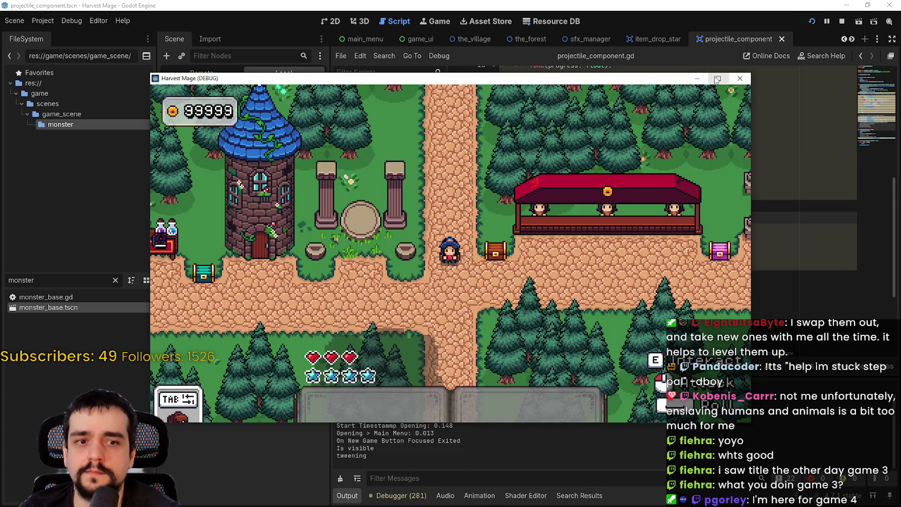
- Play-test full-screen, stop the game with F8, and place the caret after the frame tween line
{"action": "left_click", "coordinate": [719, 79]}
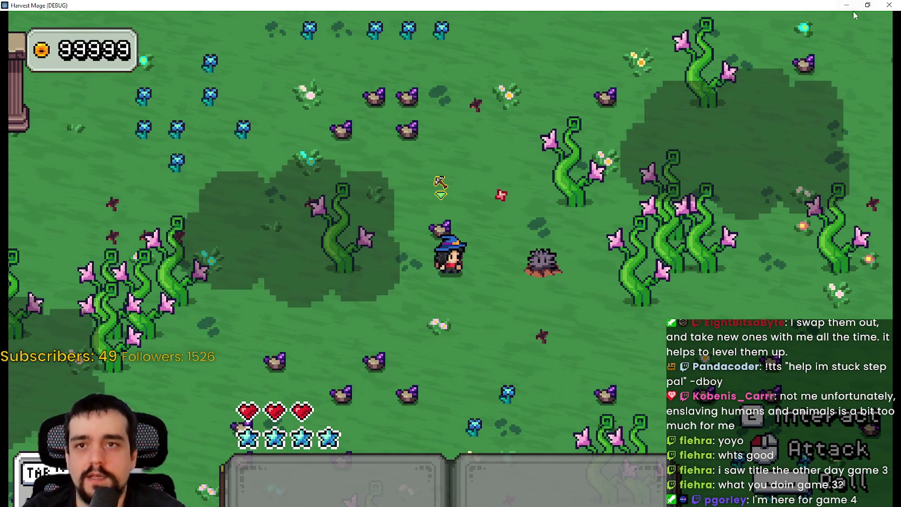
{"action": "key", "text": "F8"}
{"action": "scroll", "coordinate": [625, 208], "scroll_direction": "up", "scroll_amount": 4}
{"action": "left_click", "coordinate": [775, 170]}
- Add a new line with animation_tween.tween_await via autocomplete after the frame tween
{"action": "key", "text": "Return"}
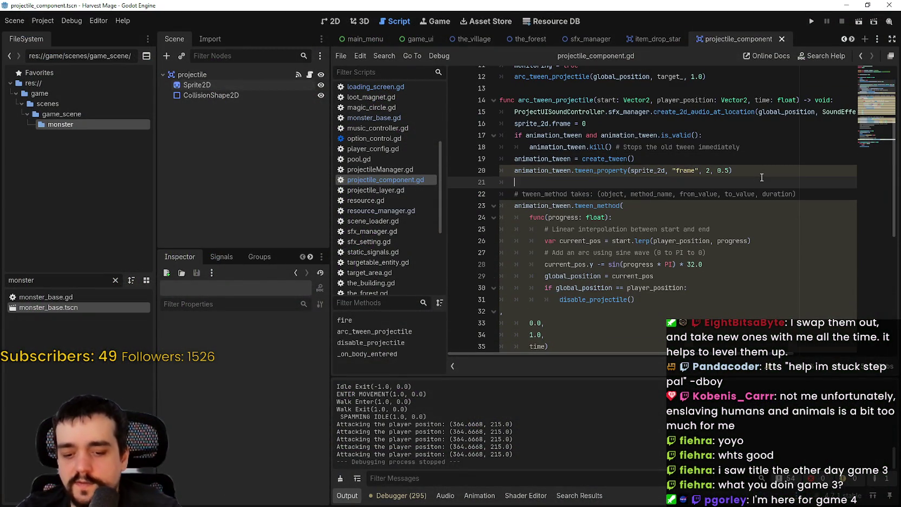
{"action": "type", "text": "await"}
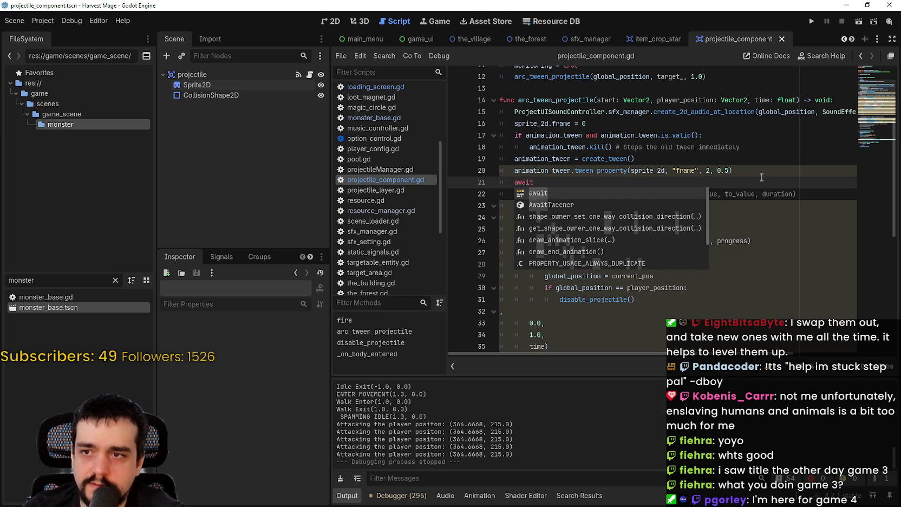
{"action": "type", "text": " ani"}
{"action": "key", "text": "Return"}
{"action": "type", "text": "."}
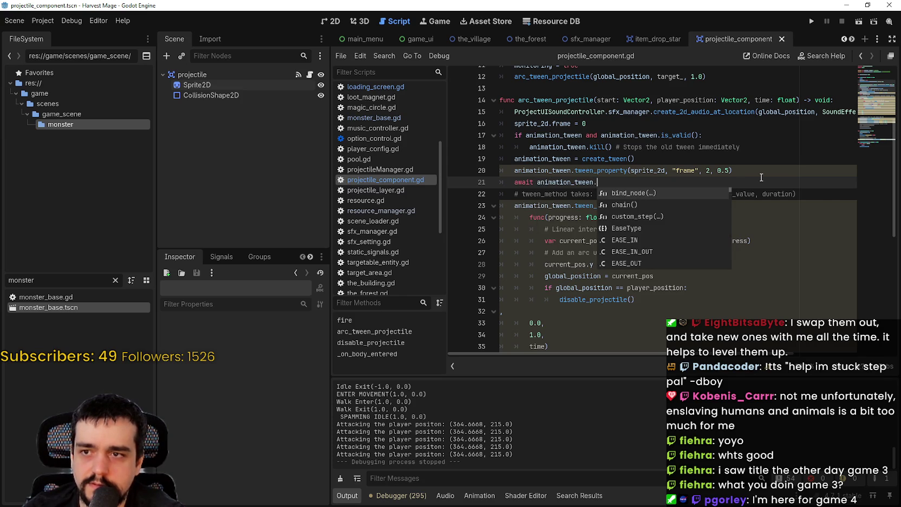
{"action": "type", "text": "t"}
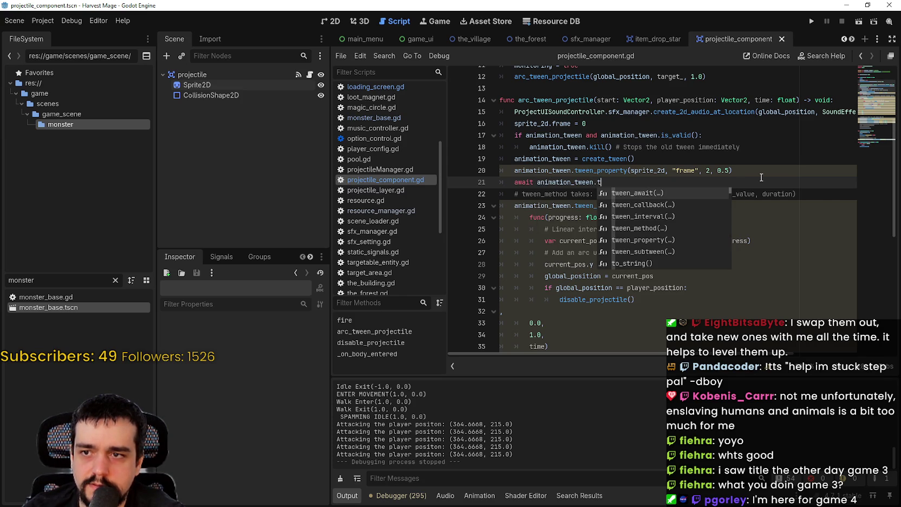
{"action": "key", "text": "Return"}
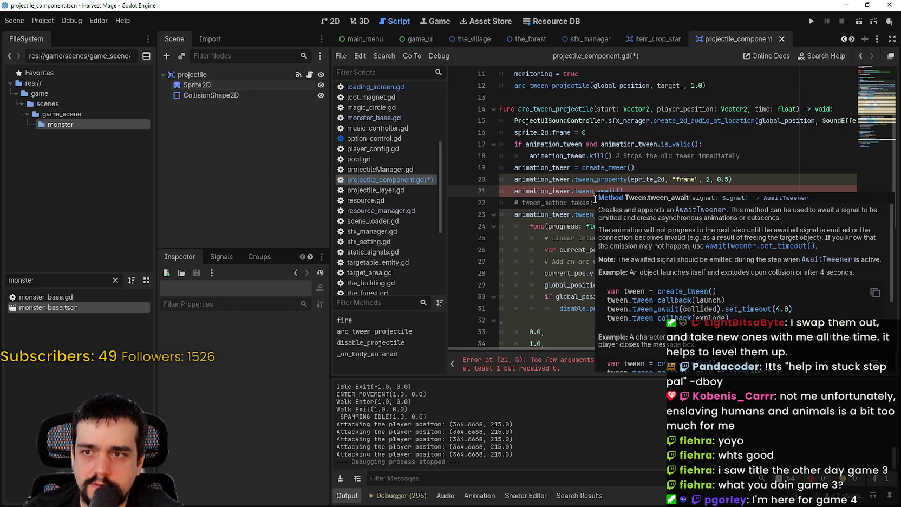
- Set the awaited signal argument to sprite_2d.frame_changed
{"action": "mouse_move", "coordinate": [581, 191]}
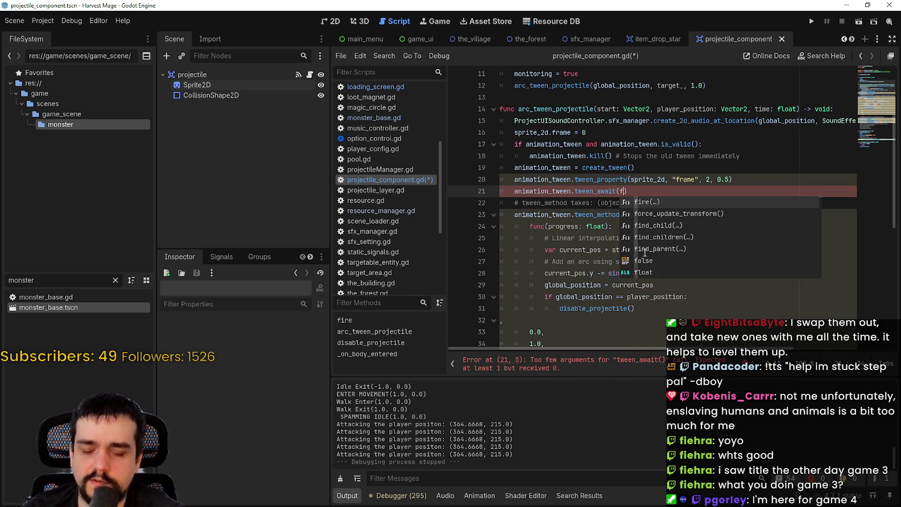
{"action": "key", "text": "BackSpace"}
{"action": "mouse_move", "coordinate": [644, 252]}
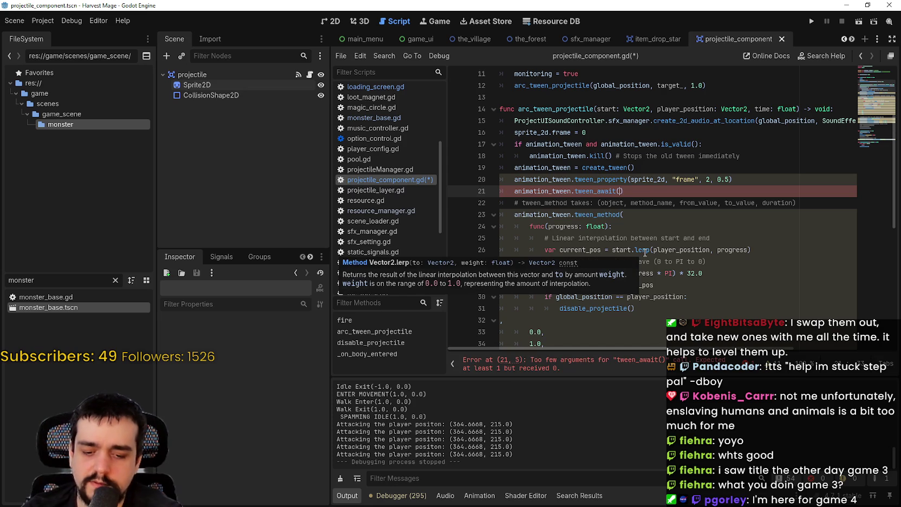
{"action": "type", "text": "sprite_2d.fram"}
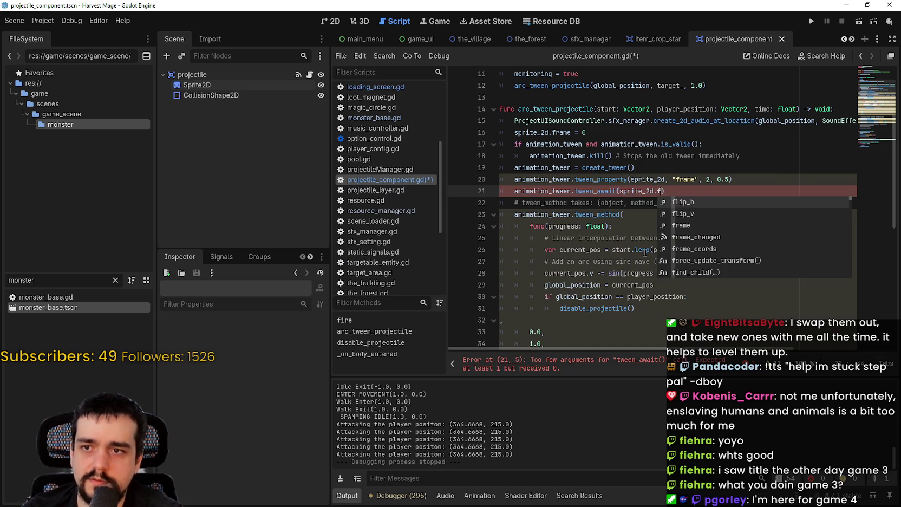
{"action": "type", "text": "e"}
{"action": "type", "text": "."}
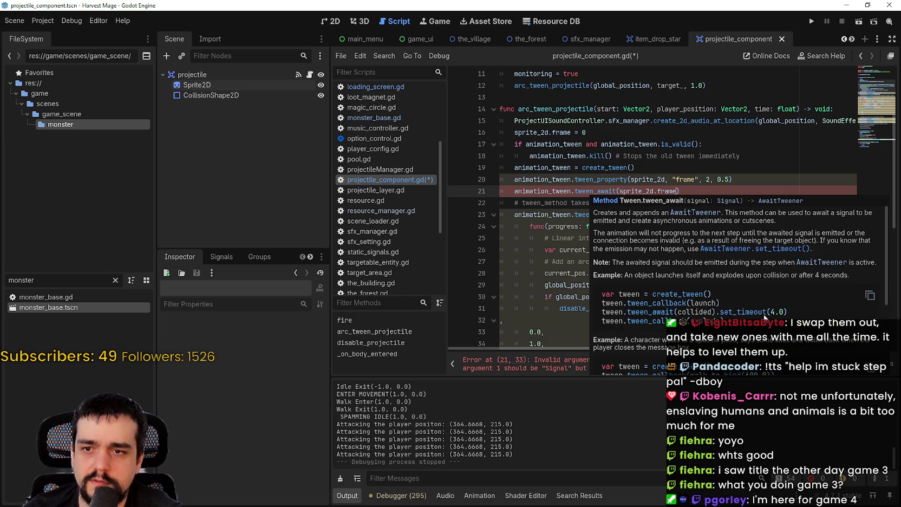
{"action": "scroll", "coordinate": [763, 314], "scroll_direction": "down", "scroll_amount": 4}
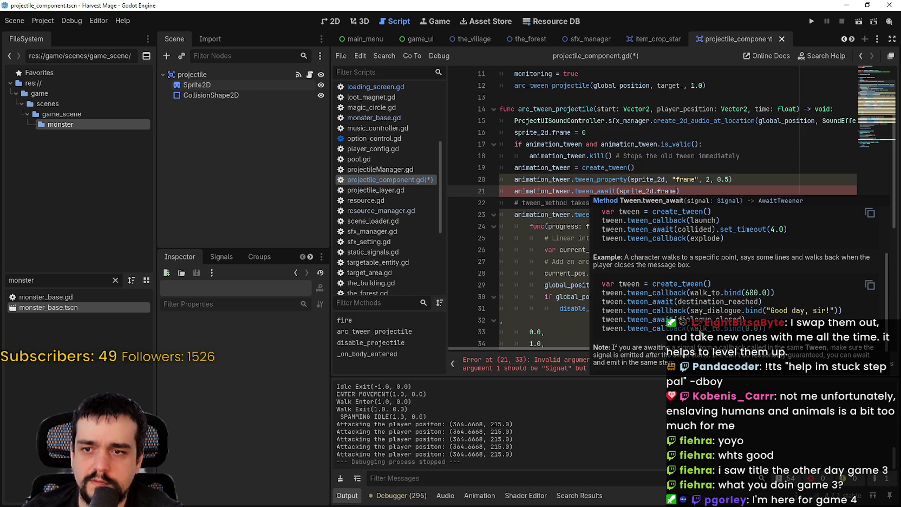
{"action": "scroll", "coordinate": [703, 325], "scroll_direction": "down", "scroll_amount": 2}
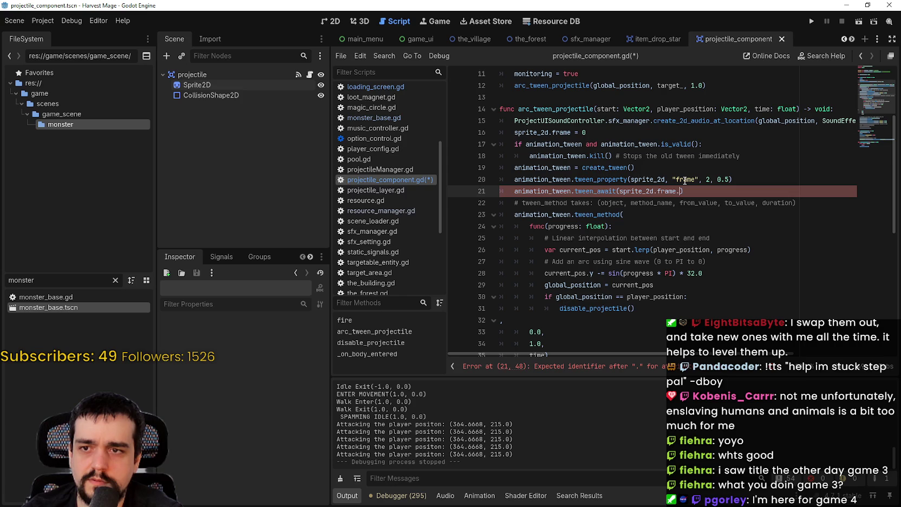
{"action": "key", "text": "ctrl+space"}
{"action": "type", "text": "== 0"}
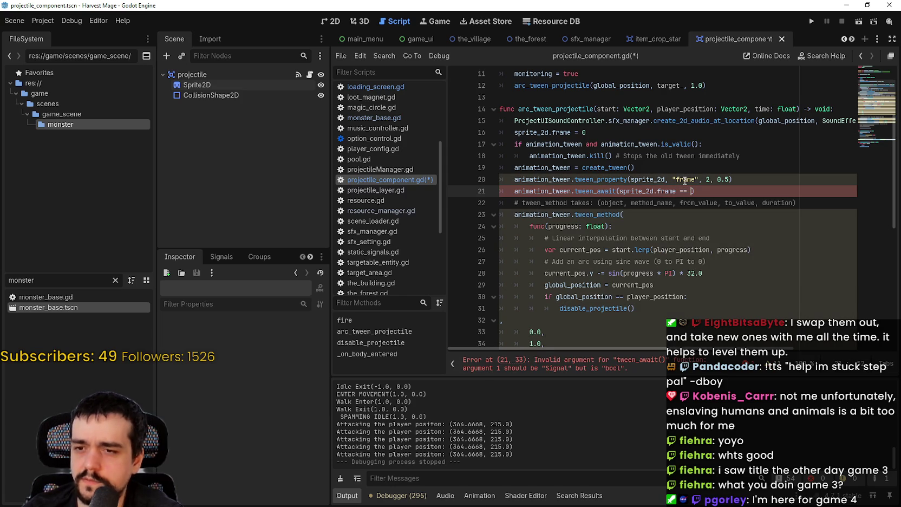
{"action": "key", "text": "BackSpace"}
{"action": "key", "text": "BackSpace"}
{"action": "key", "text": "BackSpace"}
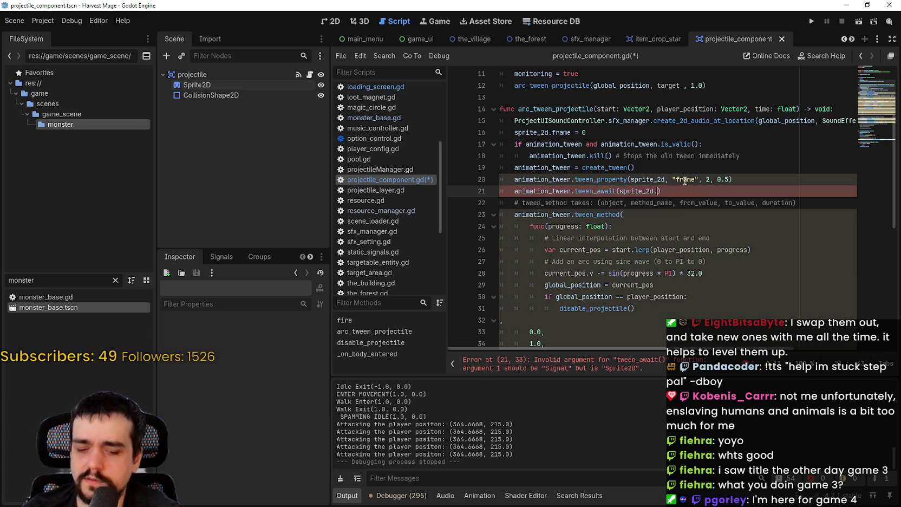
{"action": "type", "text": ".frame"}
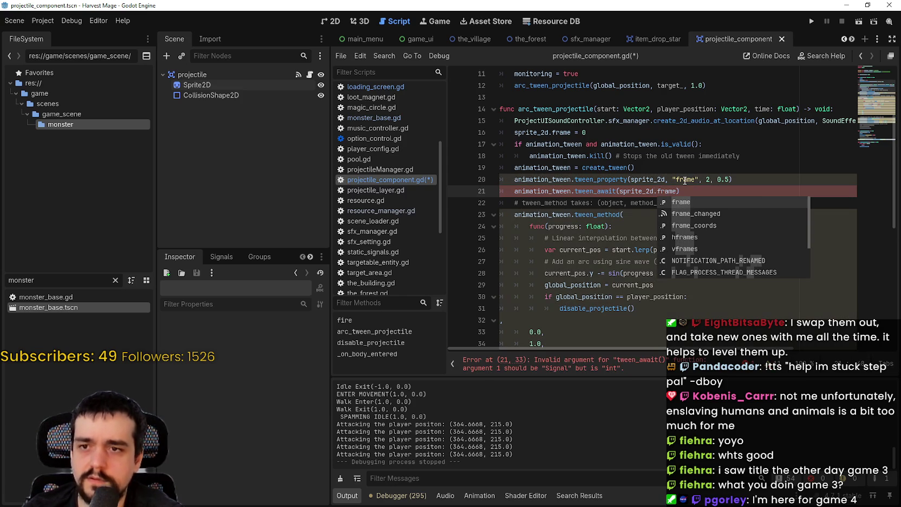
{"action": "key", "text": "Down"}
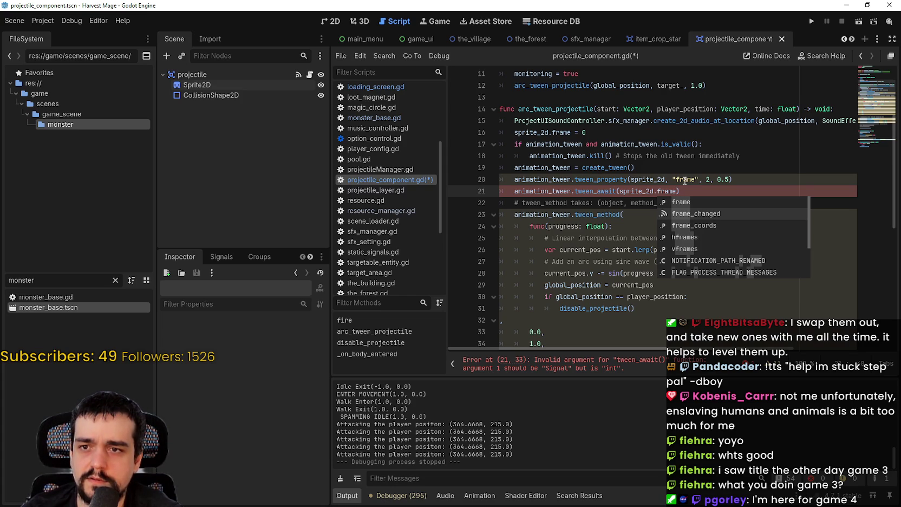
{"action": "key", "text": "Return"}
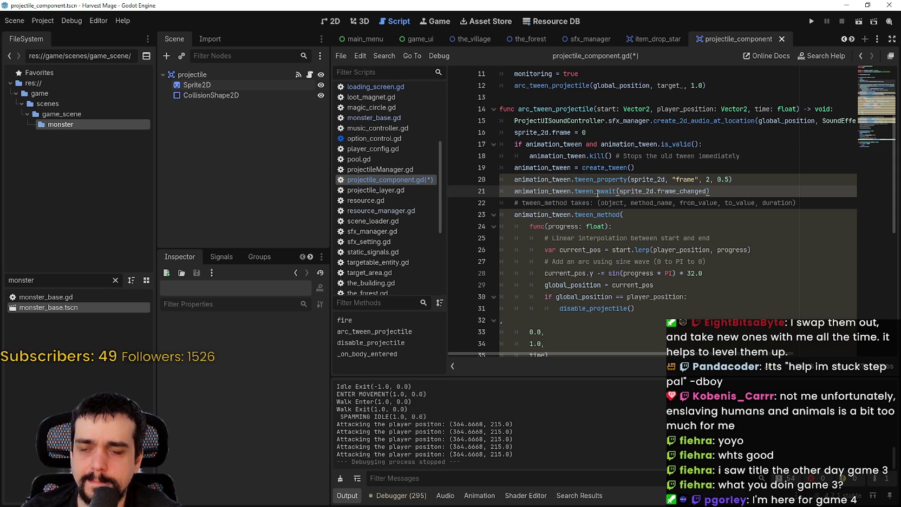
- Read the tween_await documentation popup, then insert an empty line above the await line
{"action": "mouse_move", "coordinate": [598, 193]}
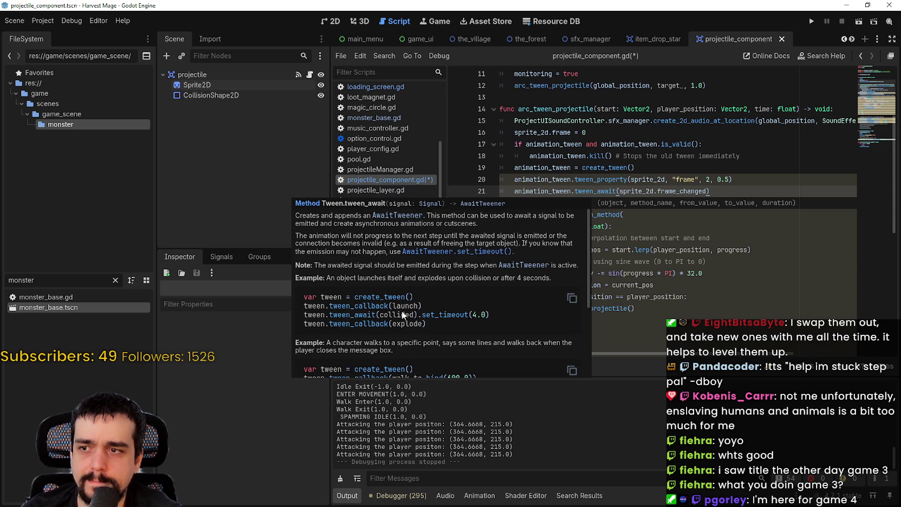
{"action": "scroll", "coordinate": [401, 311], "scroll_direction": "down", "scroll_amount": 2}
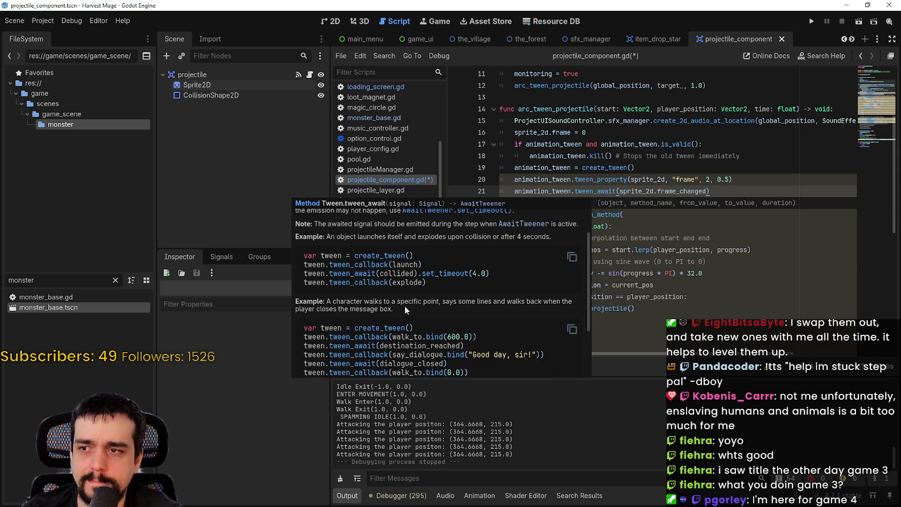
{"action": "scroll", "coordinate": [405, 305], "scroll_direction": "down", "scroll_amount": 2}
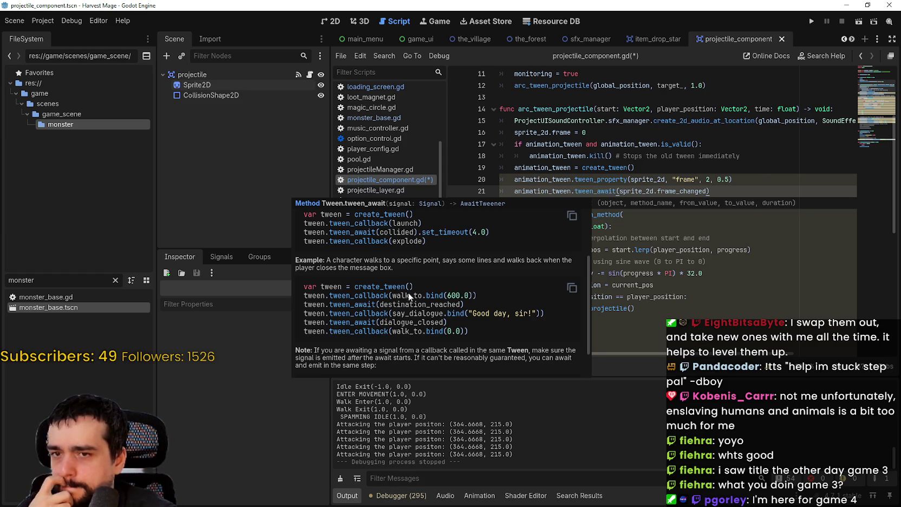
{"action": "key", "text": "Up"}
{"action": "key", "text": "Return"}
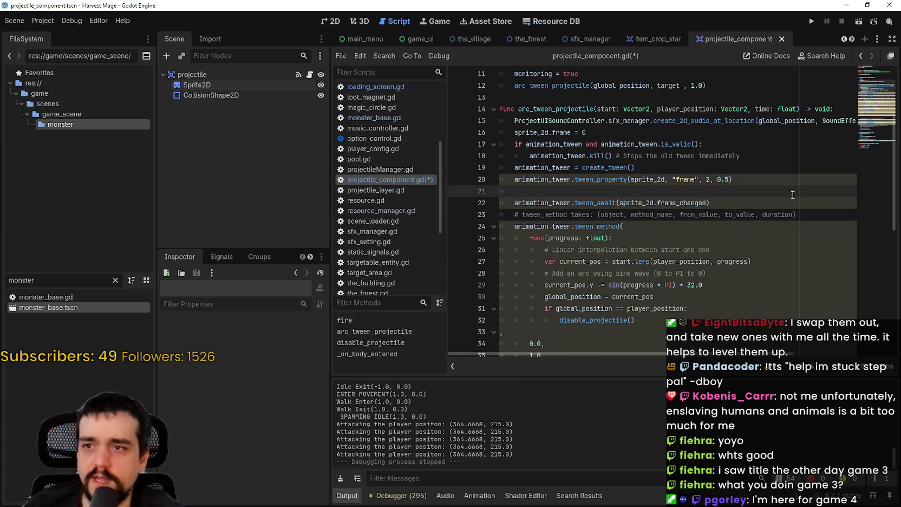
- Type animation_tween.finished on the empty line 21
{"action": "type", "text": "animation_tween."}
{"action": "type", "text": "awa"}
{"action": "key", "text": "BackSpace"}
{"action": "key", "text": "BackSpace"}
{"action": "key", "text": "BackSpace"}
{"action": "type", "text": "fini"}
{"action": "key", "text": "Return"}
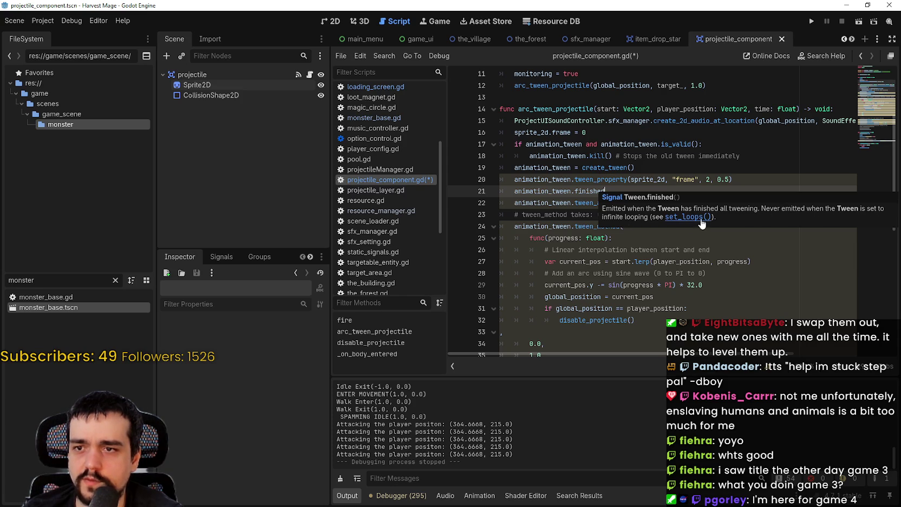
- Delete the finished and tween_await lines, then scroll to the set_loops block
{"action": "left_click_drag", "start_coordinate": [709, 203], "coordinate": [471, 188]}
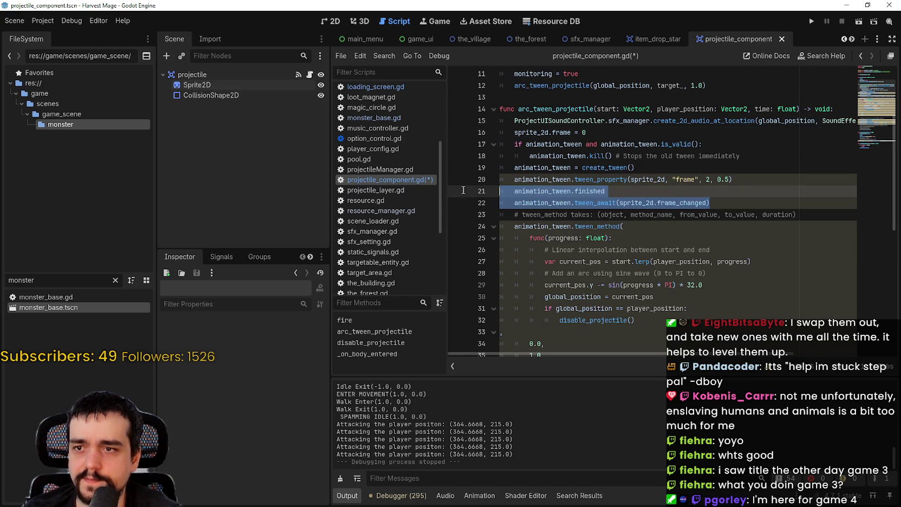
{"action": "key", "text": "BackSpace"}
{"action": "scroll", "coordinate": [592, 221], "scroll_direction": "down", "scroll_amount": 1}
{"action": "scroll", "coordinate": [593, 221], "scroll_direction": "down", "scroll_amount": 4}
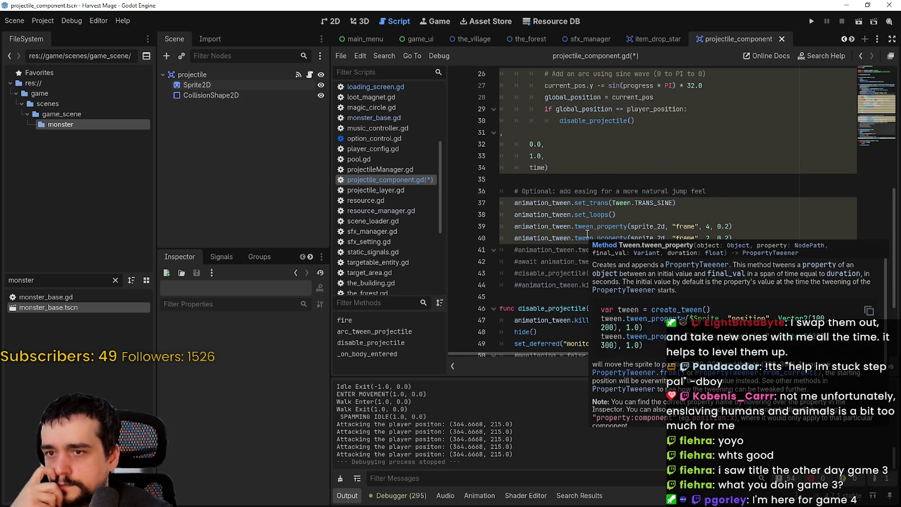
- Inspect the looping frame tween block and add a new line after the TRANS_SINE call
{"action": "mouse_move", "coordinate": [733, 238]}
{"action": "left_mouse_down"}
{"action": "mouse_move", "coordinate": [490, 226]}
{"action": "mouse_move", "coordinate": [490, 214]}
{"action": "left_mouse_up"}
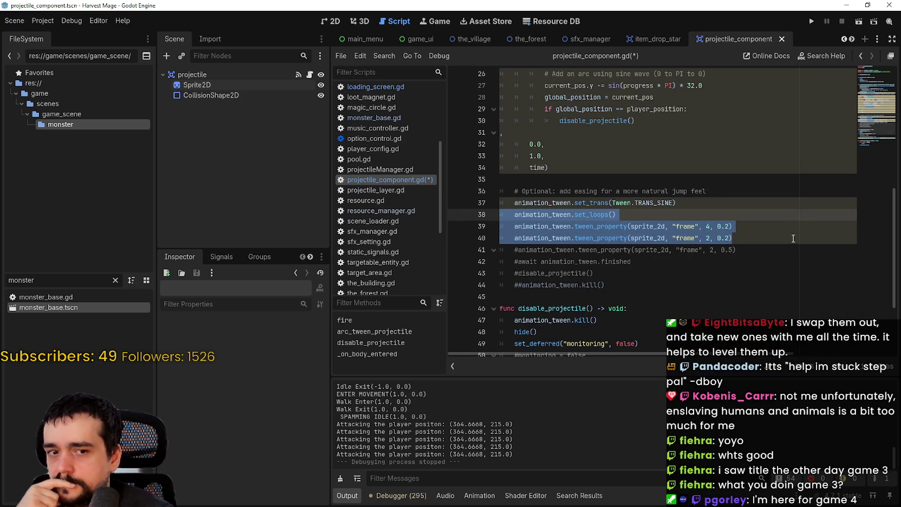
{"action": "left_click", "coordinate": [709, 203]}
{"action": "scroll", "coordinate": [691, 261], "scroll_direction": "up", "scroll_amount": 1}
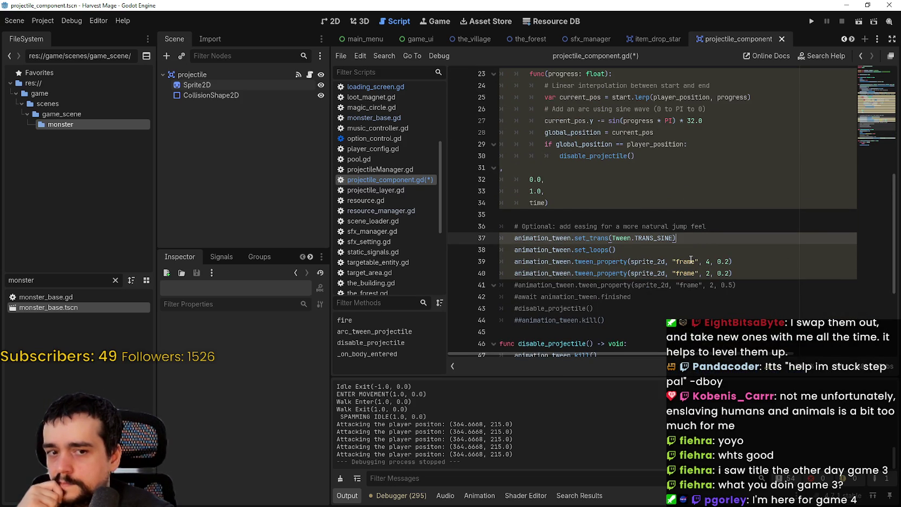
{"action": "scroll", "coordinate": [691, 259], "scroll_direction": "up", "scroll_amount": 5}
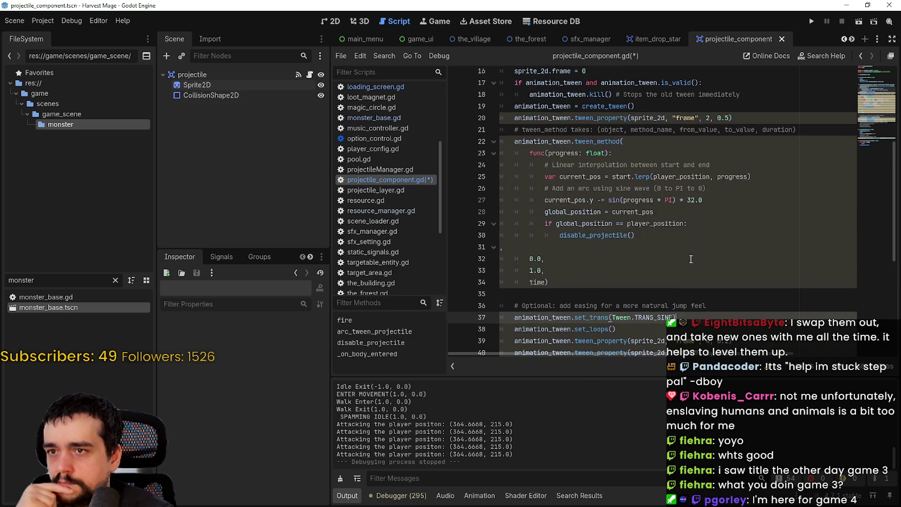
{"action": "scroll", "coordinate": [691, 258], "scroll_direction": "down", "scroll_amount": 5}
{"action": "scroll", "coordinate": [691, 258], "scroll_direction": "down", "scroll_amount": 3}
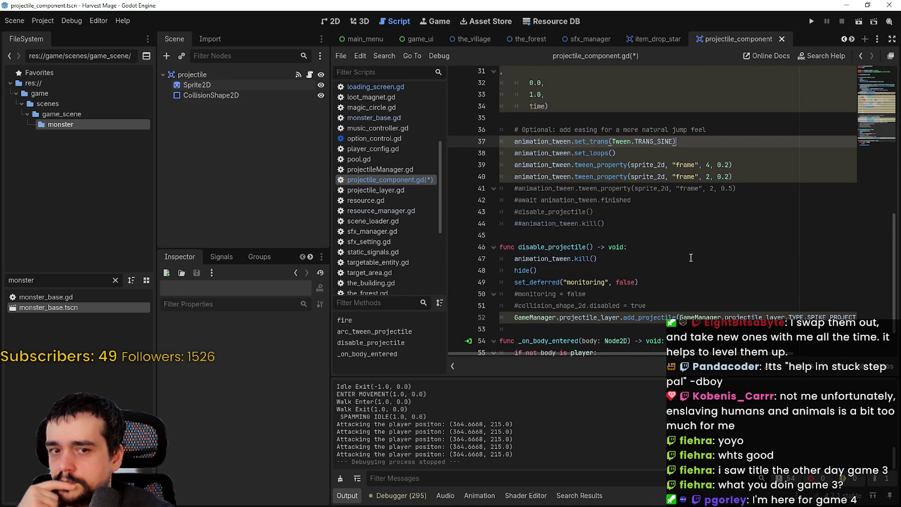
{"action": "scroll", "coordinate": [691, 258], "scroll_direction": "up", "scroll_amount": 2}
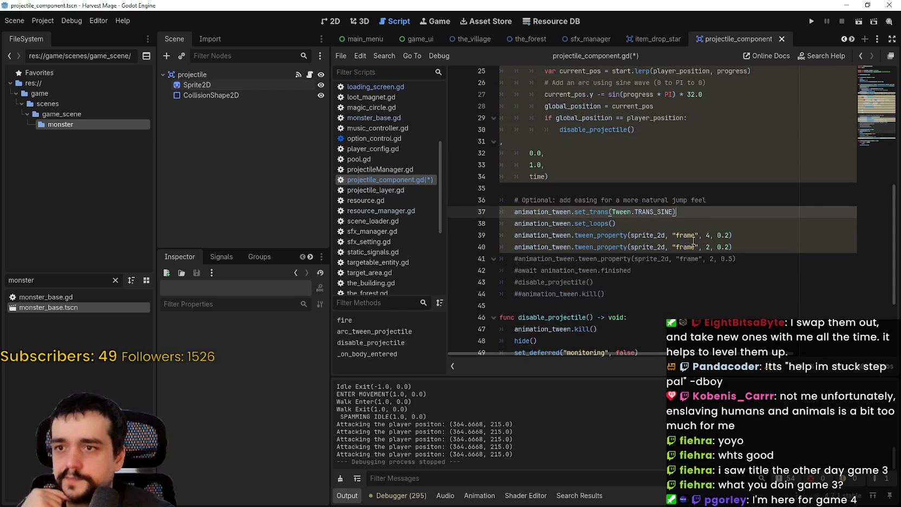
{"action": "key", "text": "Return"}
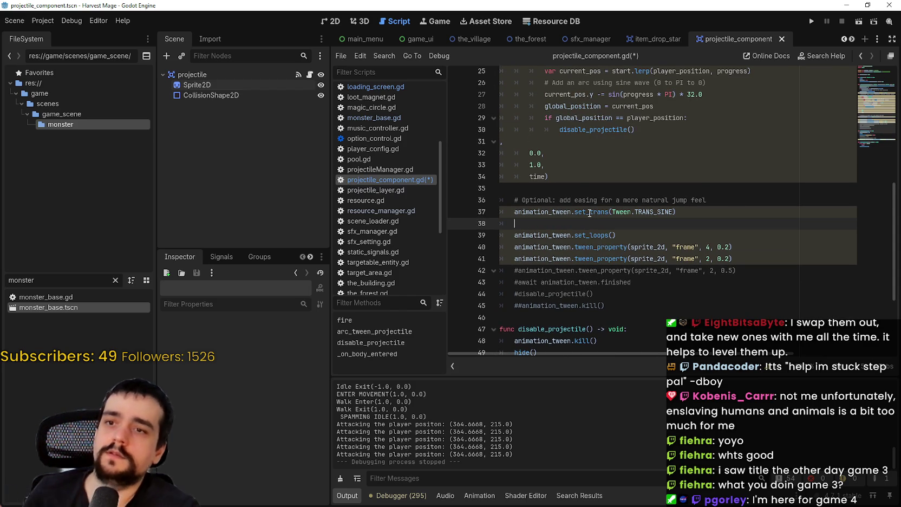
{"action": "mouse_move", "coordinate": [590, 213]}
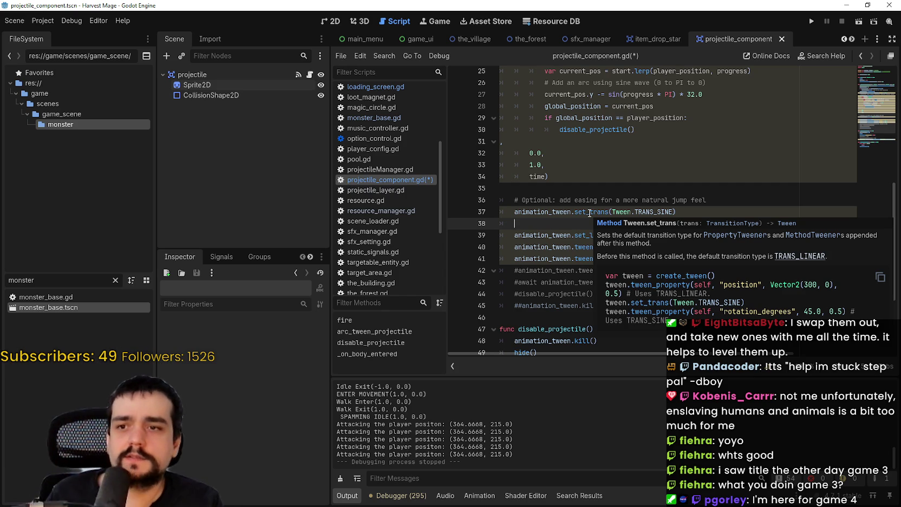
- Comment out set_trans(Tween.TRANS_SINE) with # and save and run with F5
{"action": "left_click", "coordinate": [515, 212]}
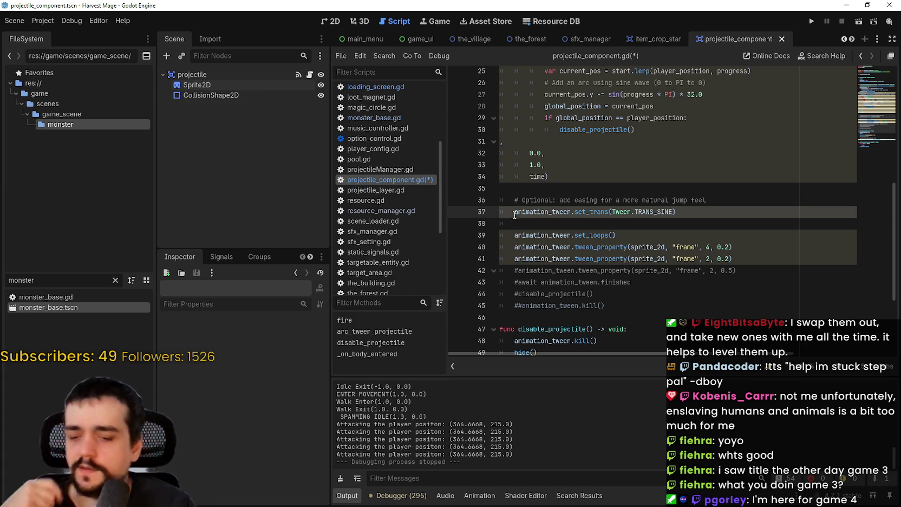
{"action": "type", "text": "#"}
{"action": "key", "text": "F5"}
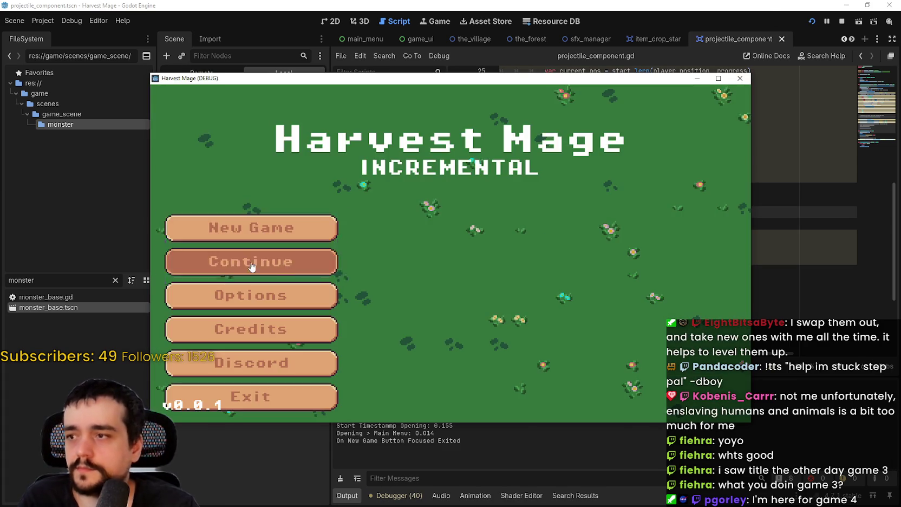
- Walk the mage left, down and right in full-screen to watch the projectiles
{"action": "key", "text": "a"}
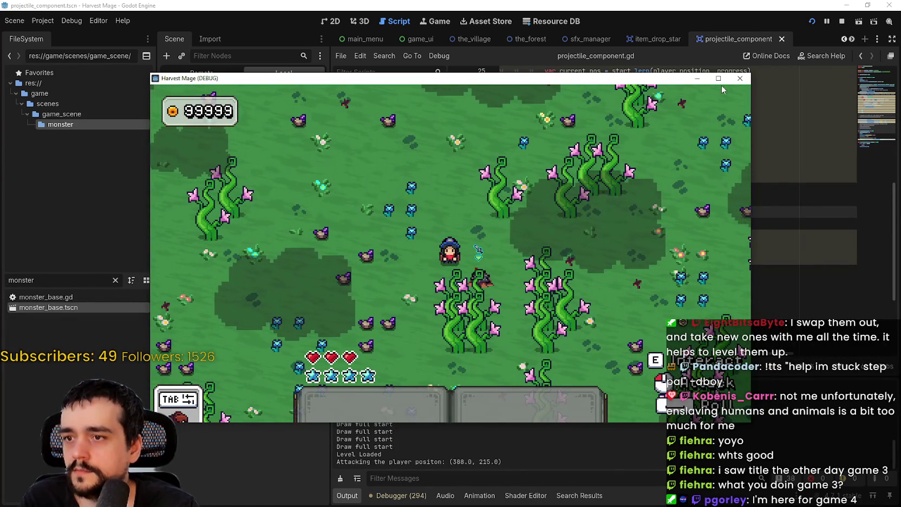
{"action": "left_click", "coordinate": [718, 79]}
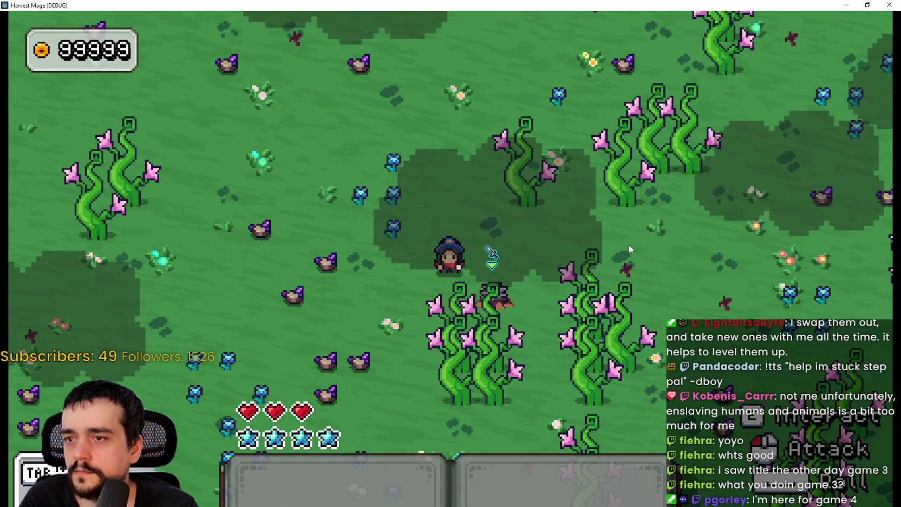
{"action": "key", "text": "a"}
{"action": "key", "text": "s"}
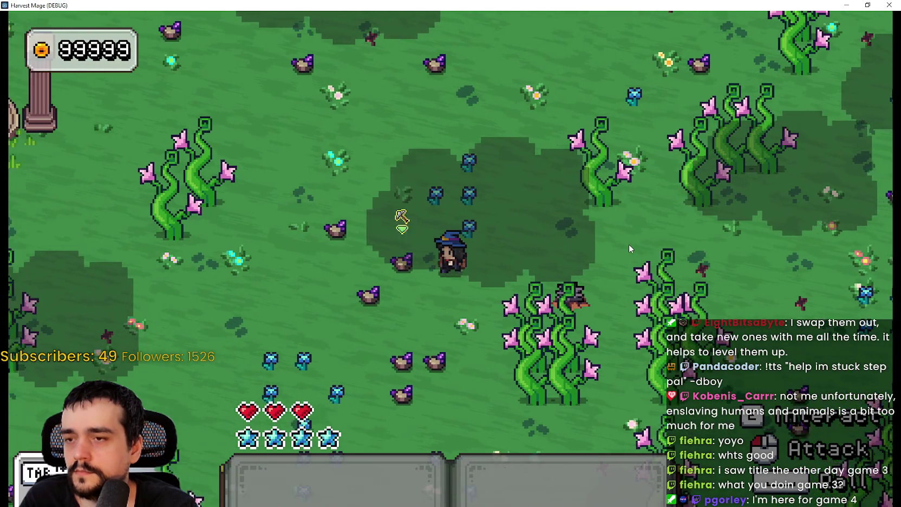
{"action": "key", "text": "d"}
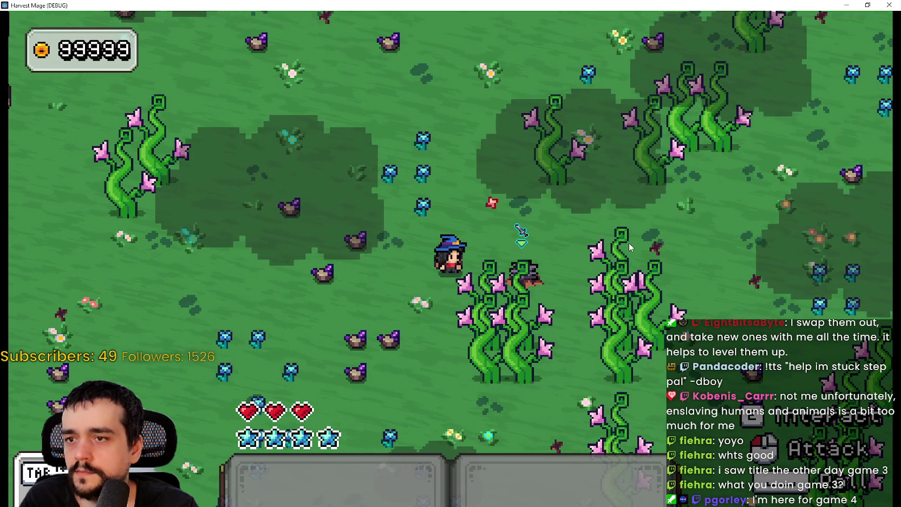
{"action": "key", "text": "a"}
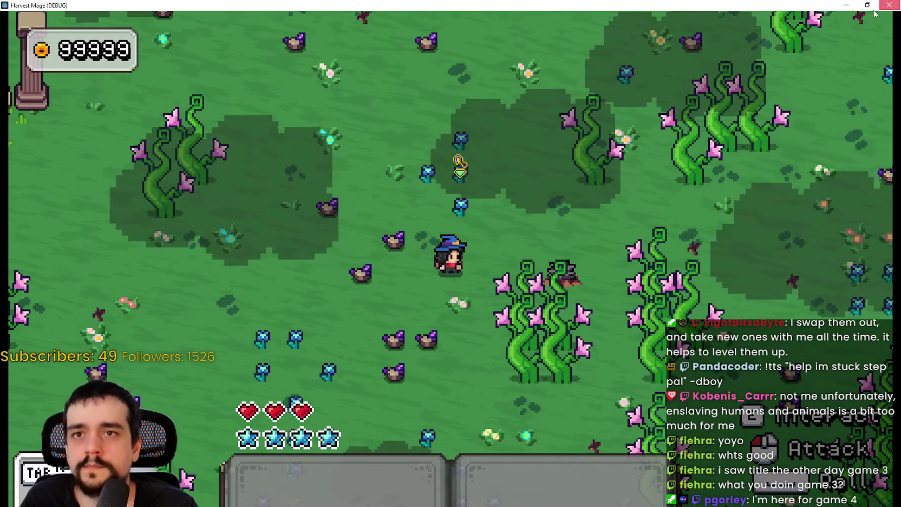
- Stop the game with F8 and uncomment the TRANS_SINE line with Ctrl+K
{"action": "key", "text": "F8"}
{"action": "key", "text": "ctrl+k"}
{"action": "scroll", "coordinate": [623, 213], "scroll_direction": "up", "scroll_amount": 5}
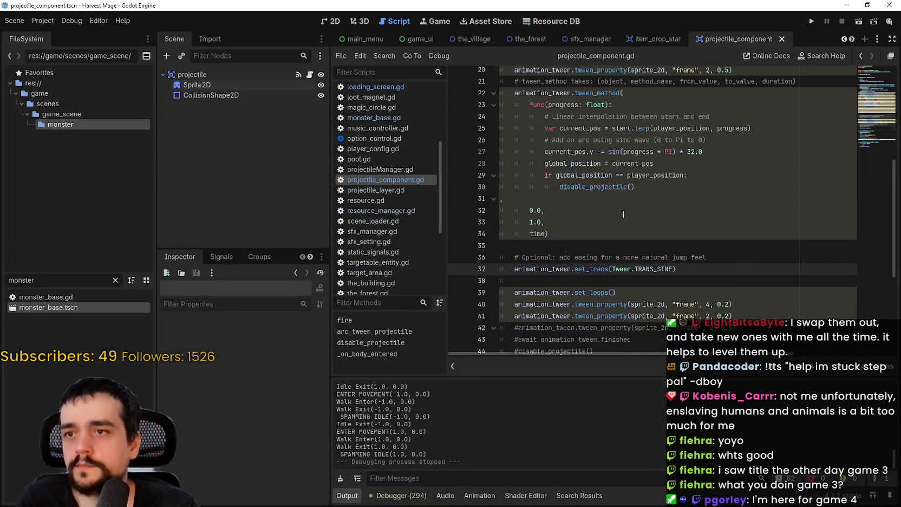
{"action": "scroll", "coordinate": [622, 217], "scroll_direction": "up", "scroll_amount": 1}
{"action": "scroll", "coordinate": [638, 238], "scroll_direction": "down", "scroll_amount": 2}
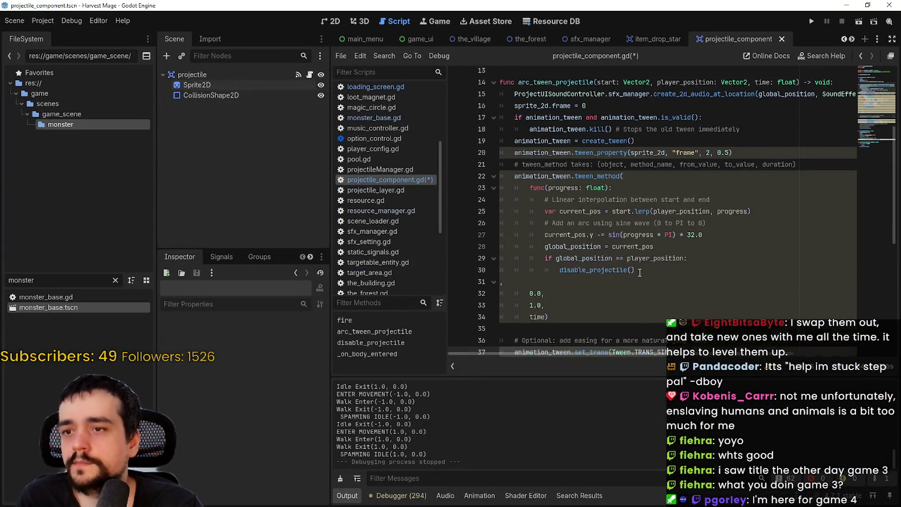
{"action": "scroll", "coordinate": [637, 237], "scroll_direction": "down", "scroll_amount": 4}
{"action": "left_click", "coordinate": [638, 245]}
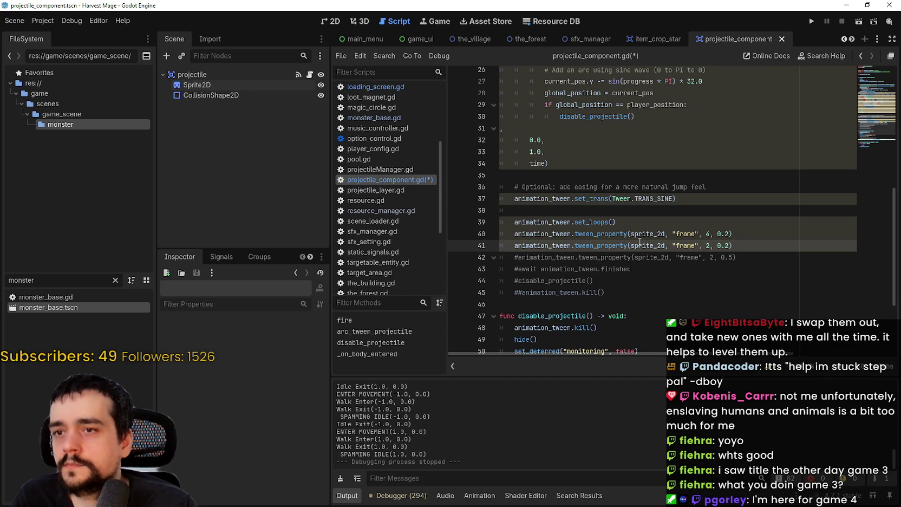
{"action": "scroll", "coordinate": [639, 241], "scroll_direction": "up", "scroll_amount": 1}
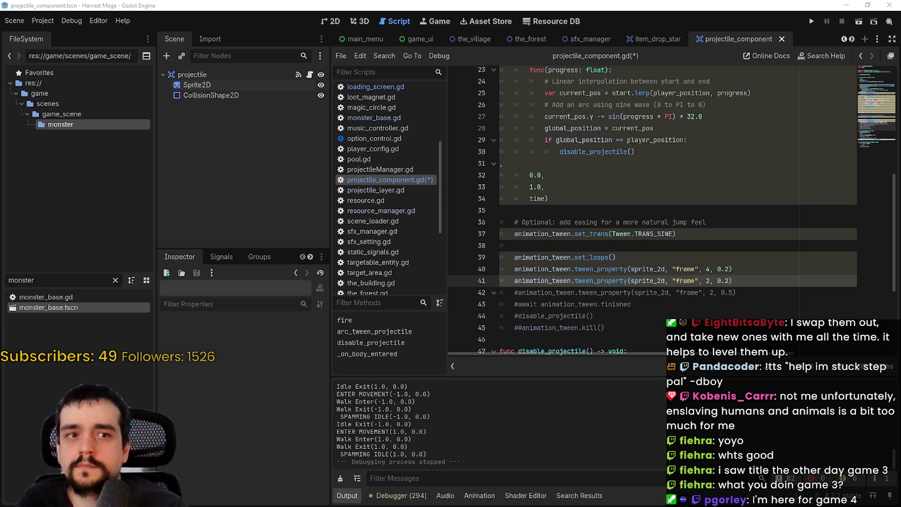
{"action": "scroll", "coordinate": [575, 185], "scroll_direction": "up", "scroll_amount": 3}
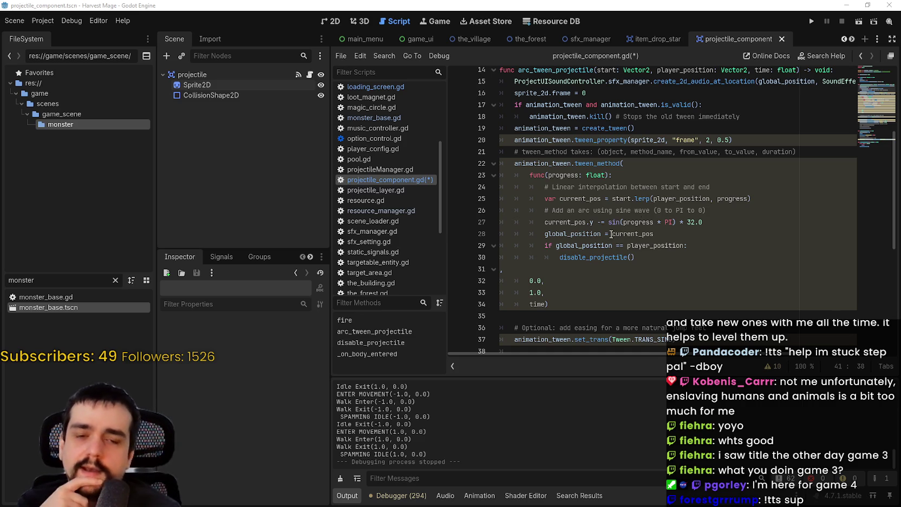
{"action": "scroll", "coordinate": [598, 242], "scroll_direction": "down", "scroll_amount": 1}
{"action": "scroll", "coordinate": [612, 249], "scroll_direction": "down", "scroll_amount": 2}
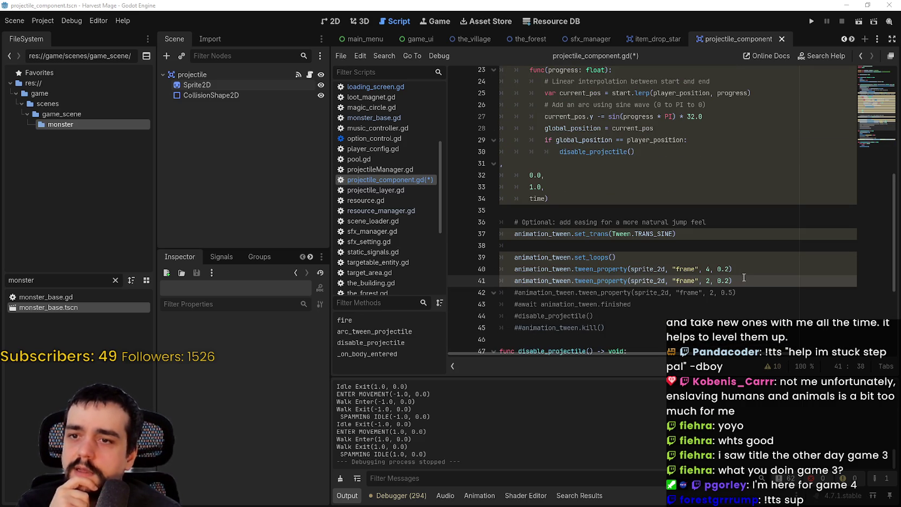
{"action": "left_click_drag", "start_coordinate": [758, 283], "coordinate": [718, 269]}
{"action": "left_click_drag", "start_coordinate": [480, 238], "coordinate": [732, 281]}
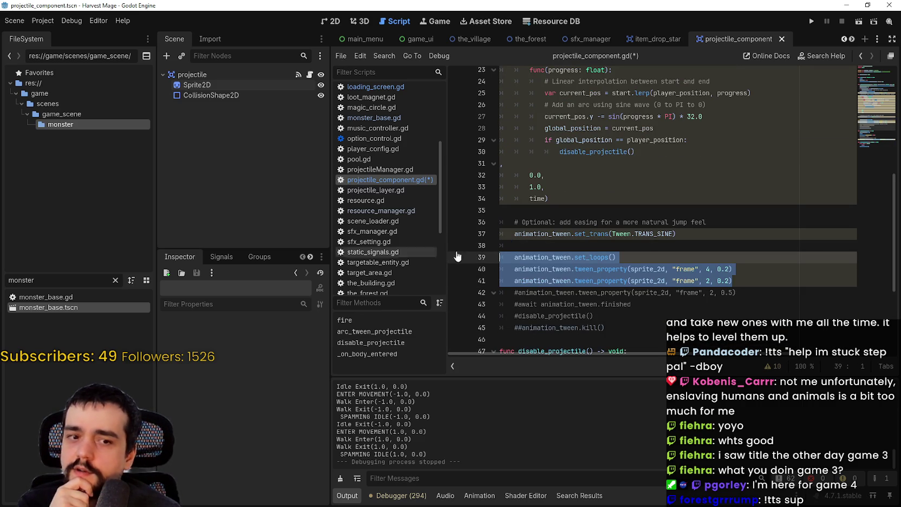
{"action": "left_click", "coordinate": [645, 250]}
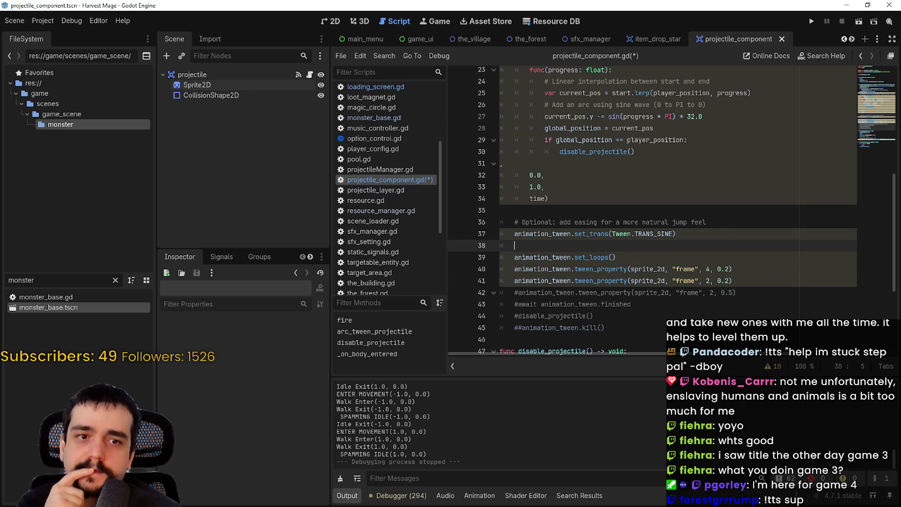
{"action": "scroll", "coordinate": [680, 290], "scroll_direction": "up", "scroll_amount": 2}
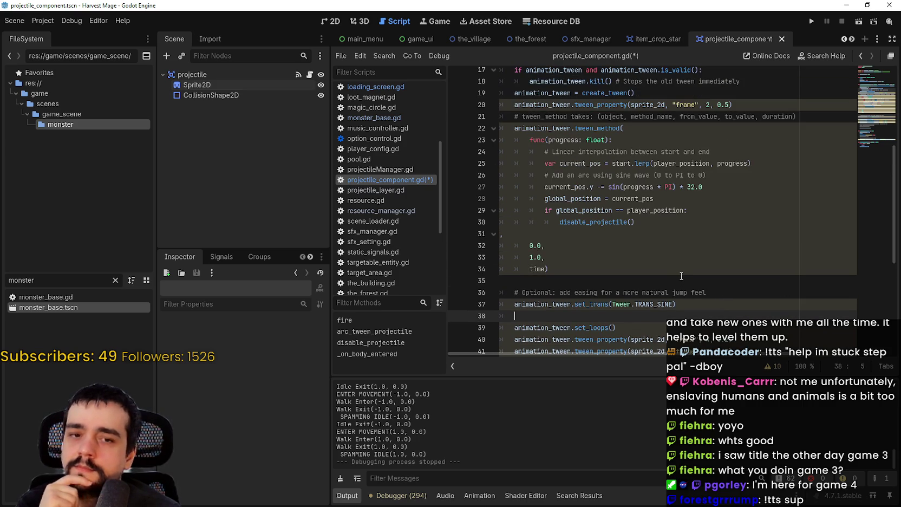
{"action": "mouse_move", "coordinate": [514, 128]}
{"action": "left_mouse_down"}
{"action": "mouse_move", "coordinate": [536, 136]}
{"action": "mouse_move", "coordinate": [558, 254]}
{"action": "mouse_move", "coordinate": [580, 264]}
{"action": "mouse_move", "coordinate": [582, 278]}
{"action": "mouse_move", "coordinate": [595, 219]}
{"action": "mouse_move", "coordinate": [677, 303]}
{"action": "mouse_move", "coordinate": [733, 266]}
{"action": "left_mouse_up"}
- Append .as_relative() to the looping frame tween on line 40
{"action": "scroll", "coordinate": [621, 195], "scroll_direction": "up", "scroll_amount": 2}
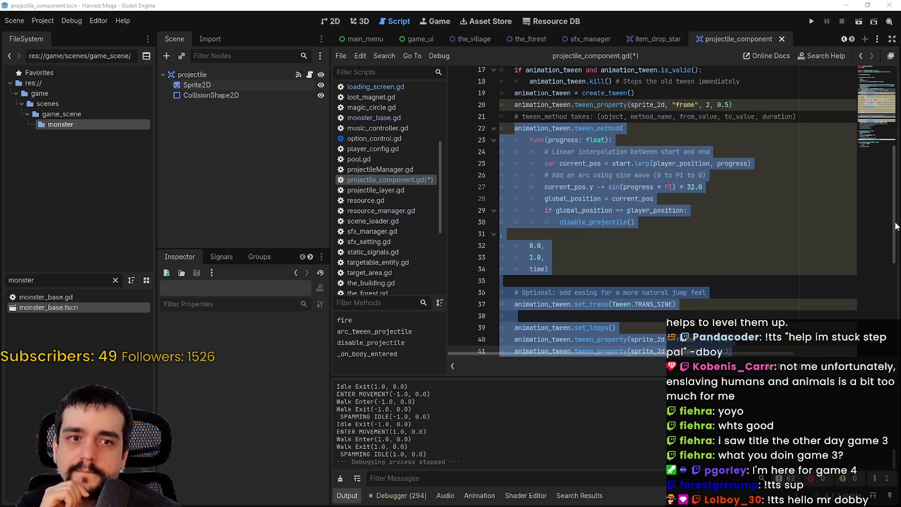
{"action": "left_click", "coordinate": [688, 258]}
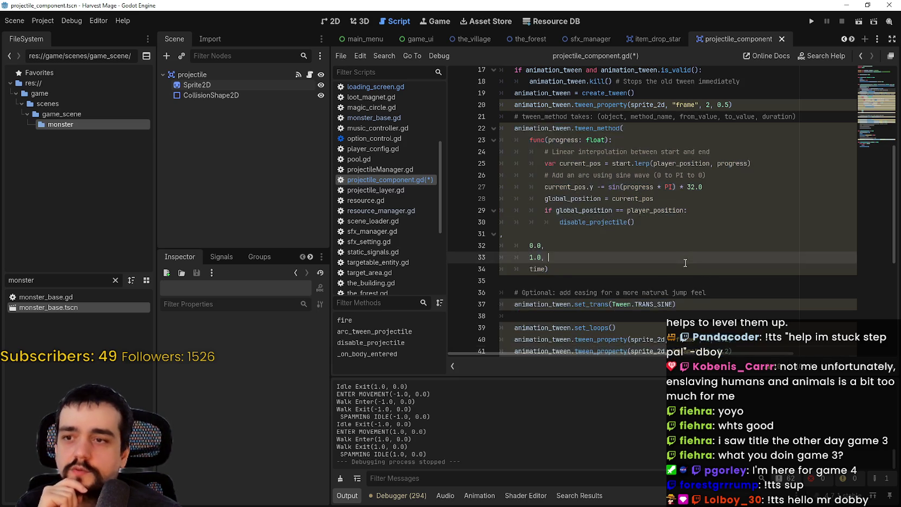
{"action": "scroll", "coordinate": [677, 252], "scroll_direction": "down", "scroll_amount": 3}
{"action": "left_click", "coordinate": [742, 235]}
{"action": "type", "text": "."}
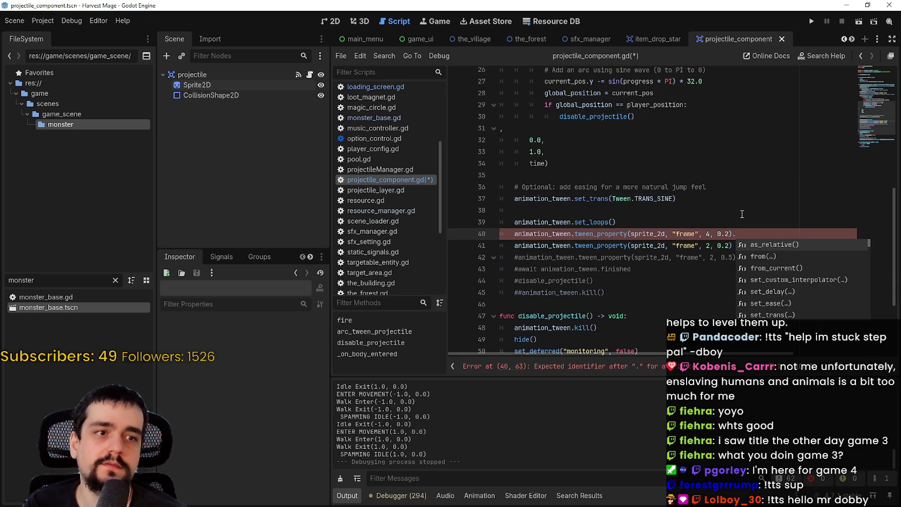
{"action": "type", "text": "as_relative("}
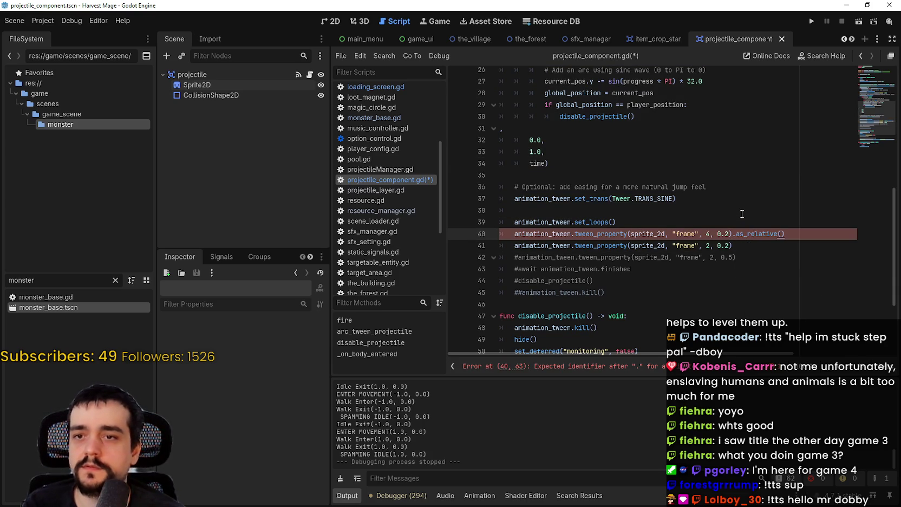
{"action": "key", "text": "Return"}
{"action": "mouse_move", "coordinate": [754, 237]}
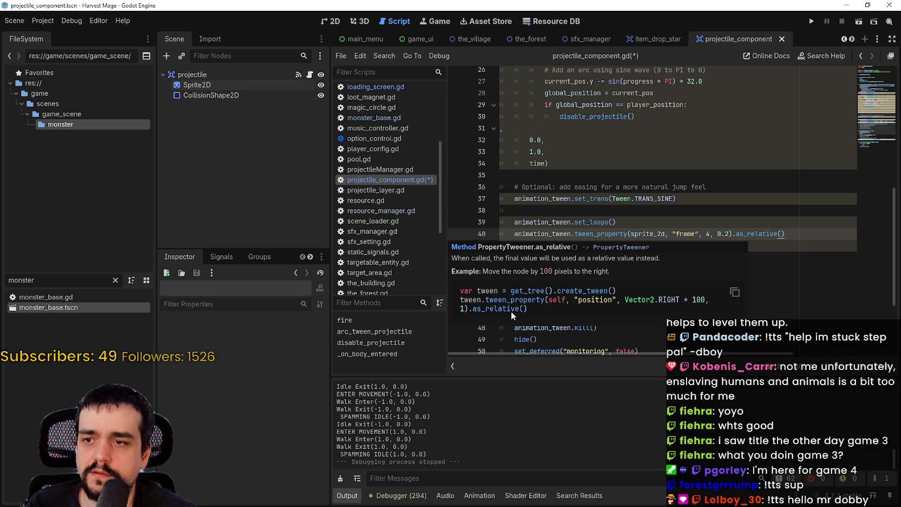
{"action": "key", "text": "Up"}
{"action": "key", "text": "Up"}
{"action": "key", "text": "Up"}
- Copy .as_relative() onto the line 41 tween, save the script, and run the game
{"action": "left_click_drag", "start_coordinate": [732, 233], "coordinate": [786, 238]}
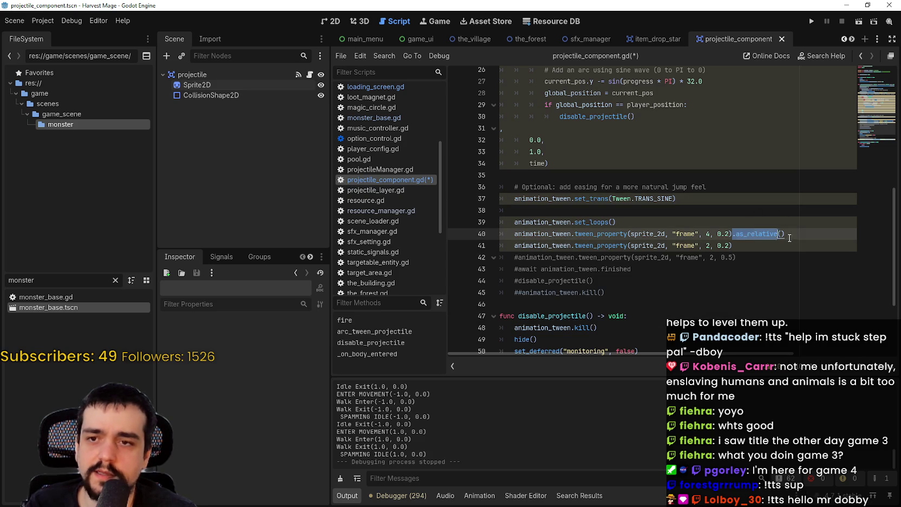
{"action": "key", "text": "ctrl+c"}
{"action": "left_click", "coordinate": [784, 245]}
{"action": "key", "text": "ctrl+v"}
{"action": "key", "text": "ctrl+s"}
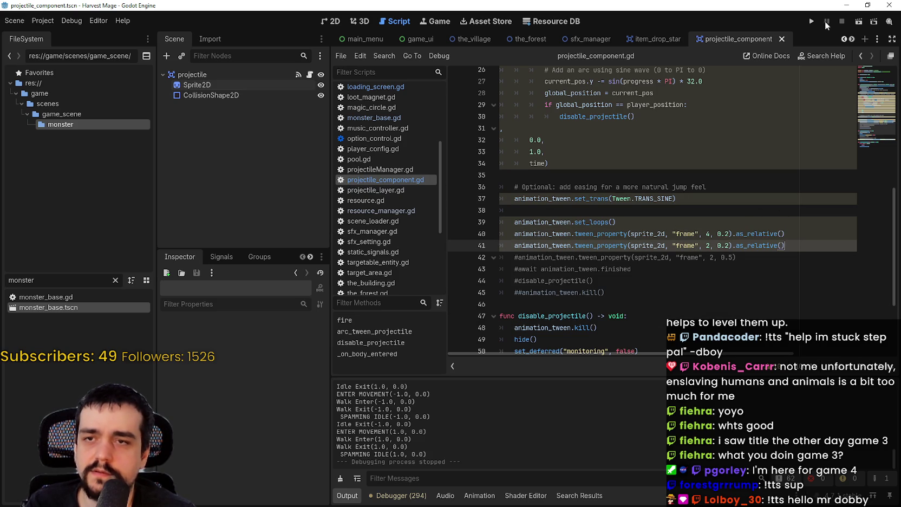
{"action": "left_click", "coordinate": [811, 21]}
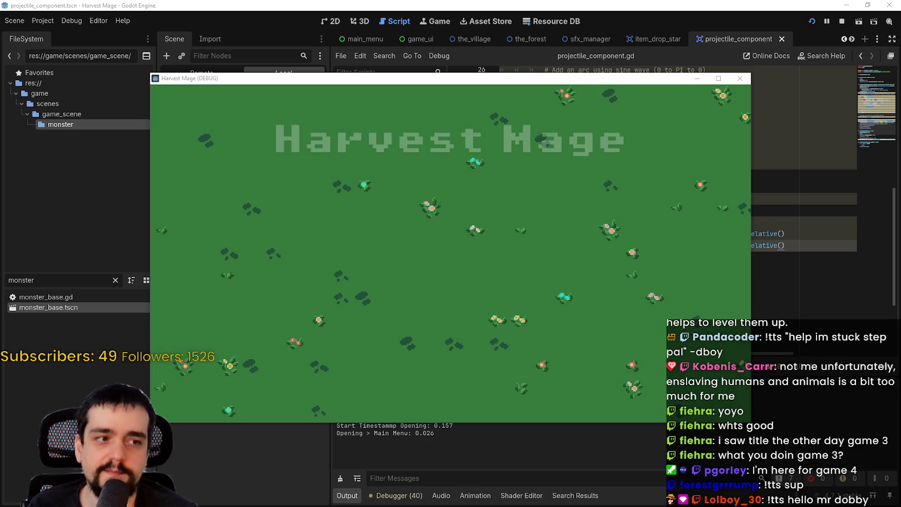
- Continue the saved game, maximize it, and walk the mage through the flower field
{"action": "left_click", "coordinate": [276, 264]}
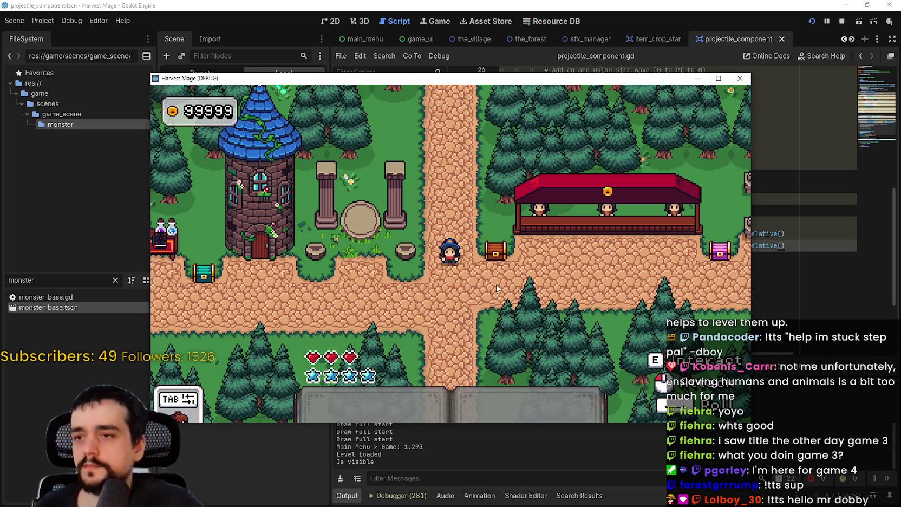
{"action": "left_click", "coordinate": [496, 284]}
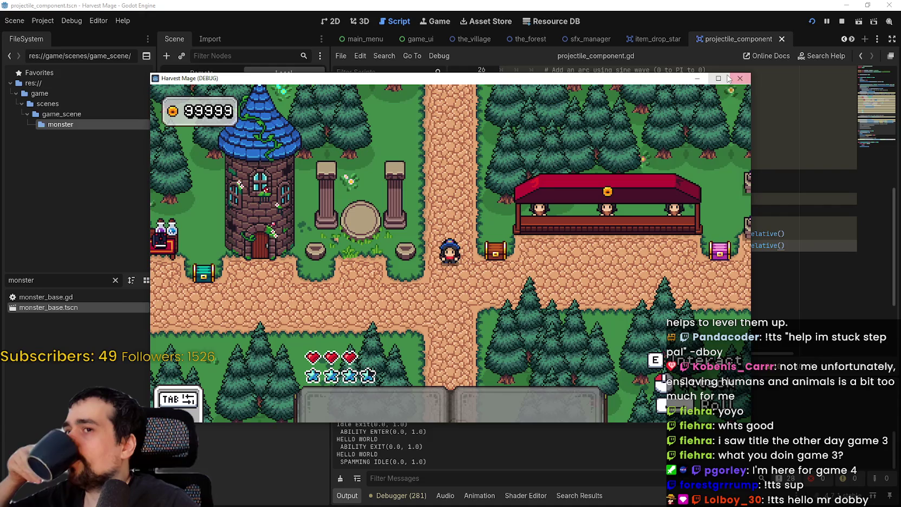
{"action": "left_click", "coordinate": [719, 79]}
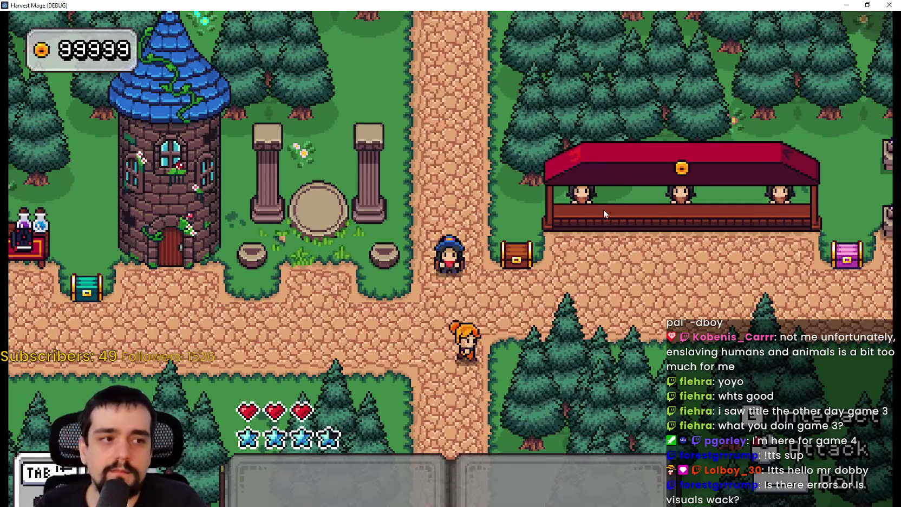
{"action": "key", "text": "s"}
{"action": "key", "text": "a"}
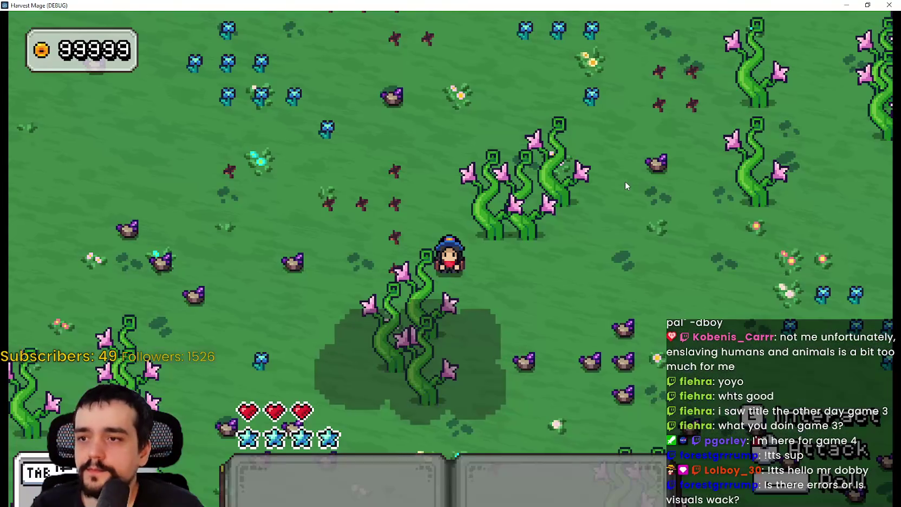
{"action": "key", "text": "d"}
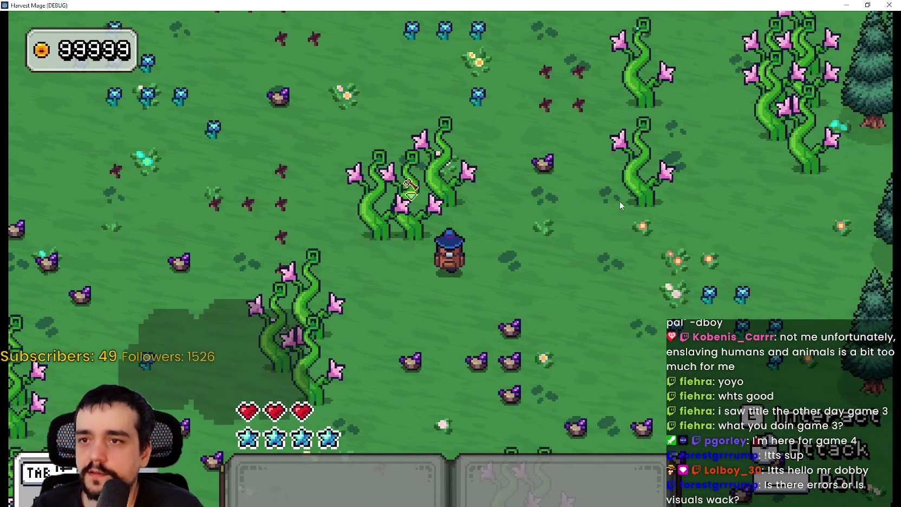
{"action": "key", "text": "w"}
{"action": "key", "text": "d"}
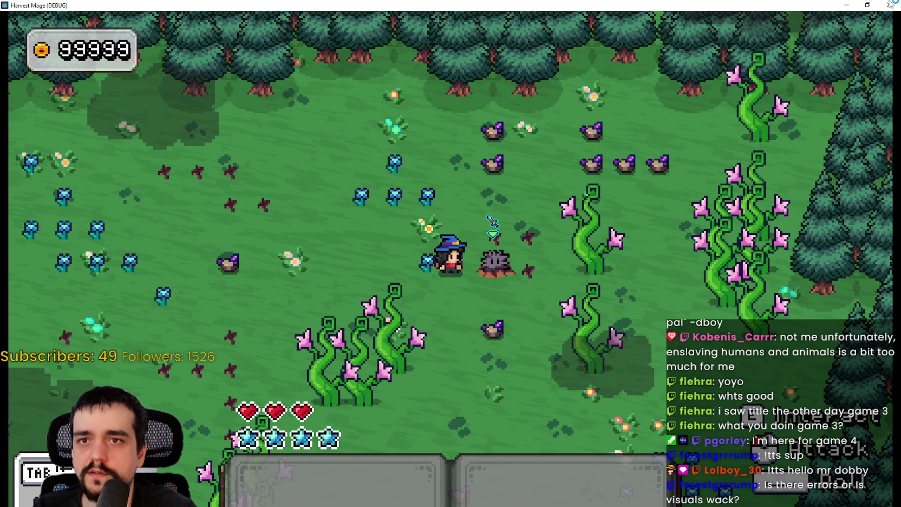
- Close the running game and minimize the MR FARMBOY project's editor
{"action": "key", "text": "F8"}
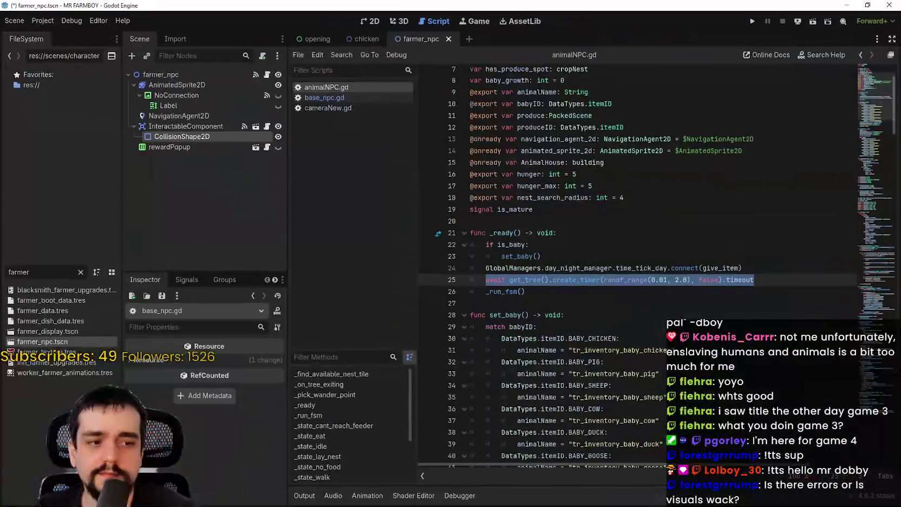
{"action": "left_click", "coordinate": [657, 304]}
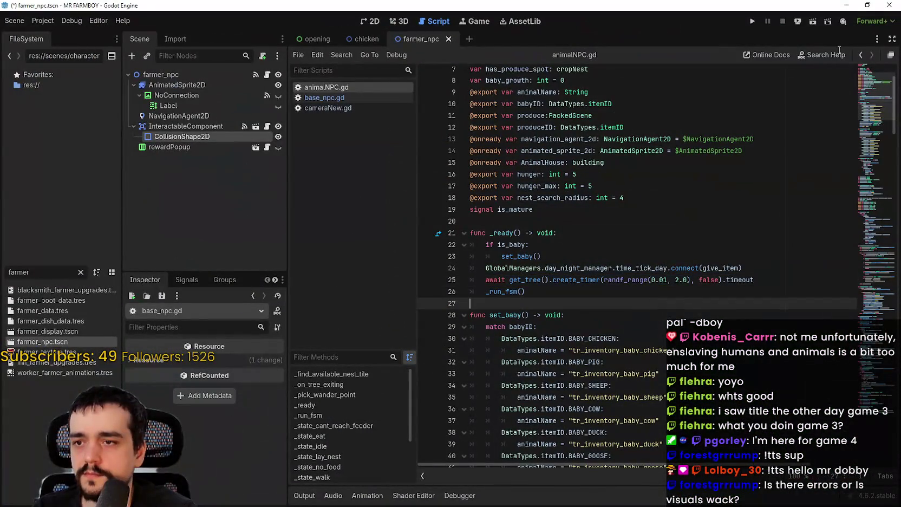
{"action": "left_click", "coordinate": [848, 5]}
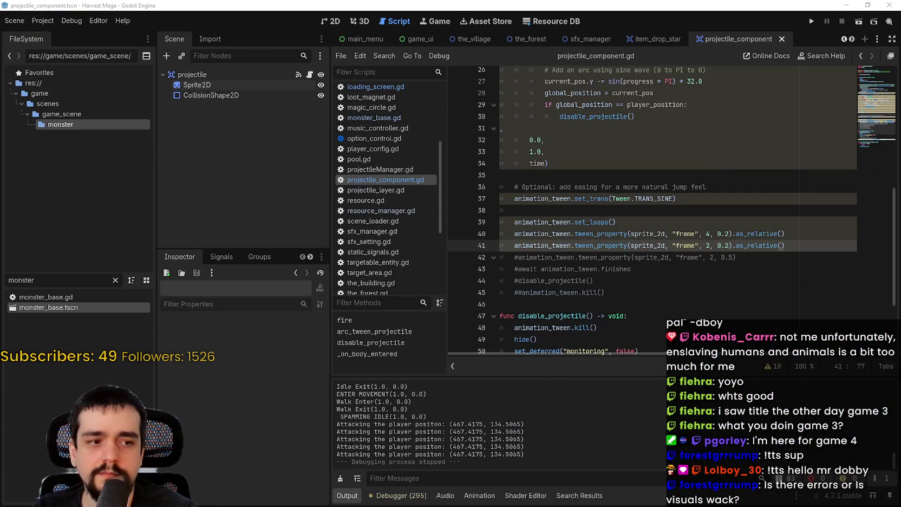
- Insert animation_tween.set_parallel() on a new line below comment line 36 and save
{"action": "left_click", "coordinate": [644, 198]}
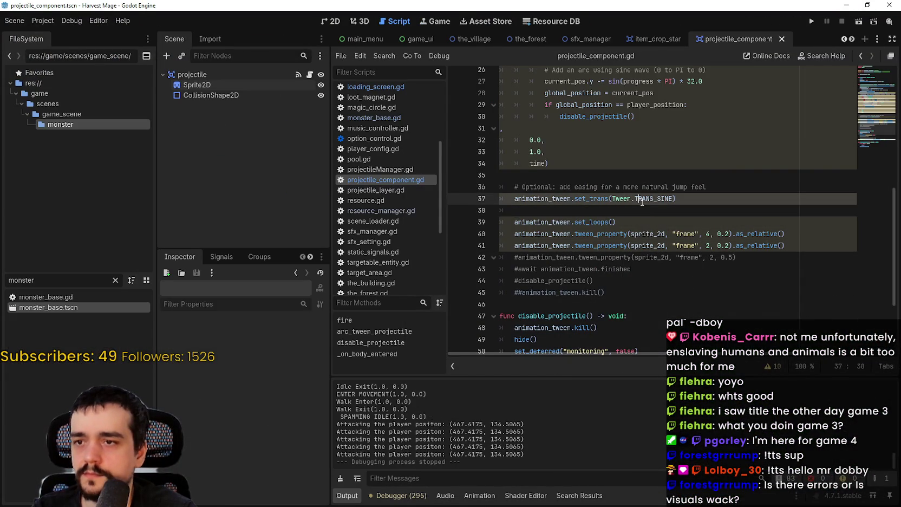
{"action": "left_click", "coordinate": [753, 187]}
{"action": "left_click", "coordinate": [756, 196]}
{"action": "left_click", "coordinate": [752, 187]}
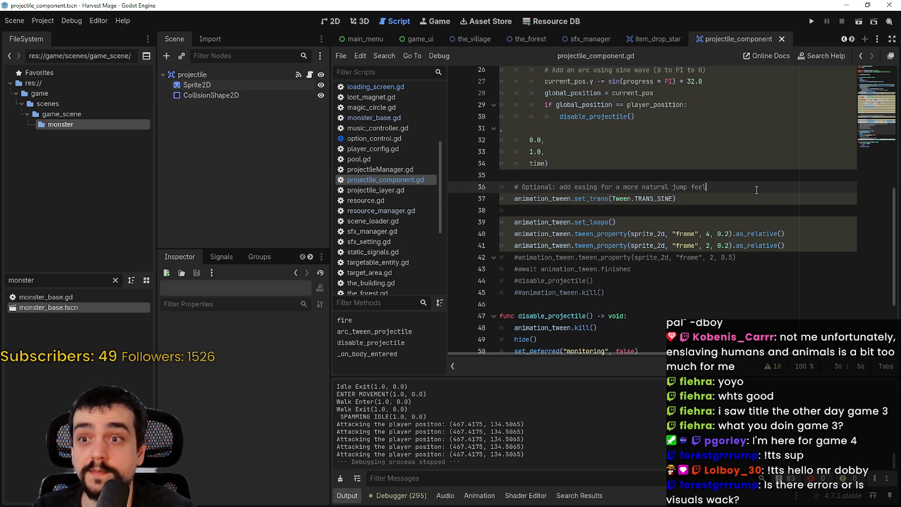
{"action": "scroll", "coordinate": [752, 189], "scroll_direction": "up", "scroll_amount": 2}
{"action": "scroll", "coordinate": [751, 197], "scroll_direction": "down", "scroll_amount": 2}
{"action": "key", "text": "Return"}
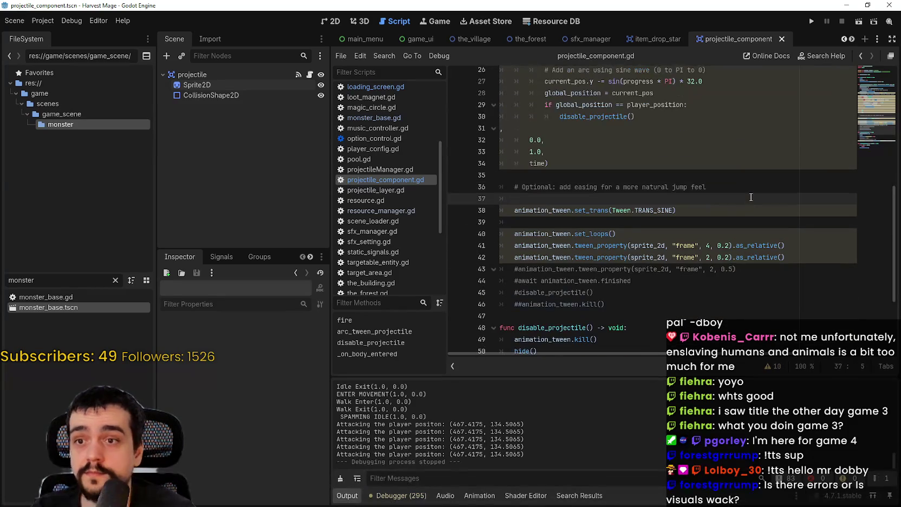
{"action": "type", "text": "anim"}
{"action": "key", "text": "Return"}
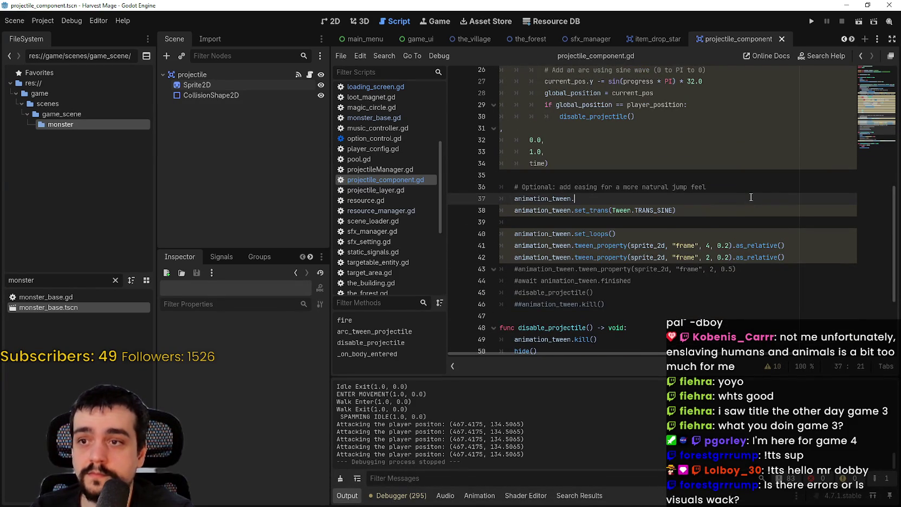
{"action": "type", "text": ".set_par"}
{"action": "key", "text": "Return"}
{"action": "key", "text": "ctrl+s"}
- Review the tween code, then launch the project to test the parallel tween
{"action": "left_click", "coordinate": [650, 222]}
{"action": "scroll", "coordinate": [658, 230], "scroll_direction": "up", "scroll_amount": 2}
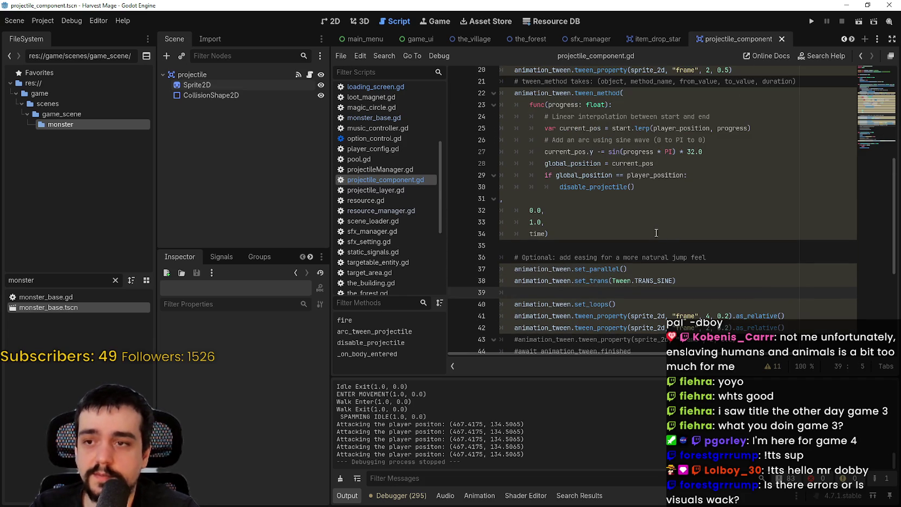
{"action": "scroll", "coordinate": [641, 232], "scroll_direction": "up", "scroll_amount": 1}
{"action": "left_click_drag", "start_coordinate": [514, 128], "coordinate": [574, 210]}
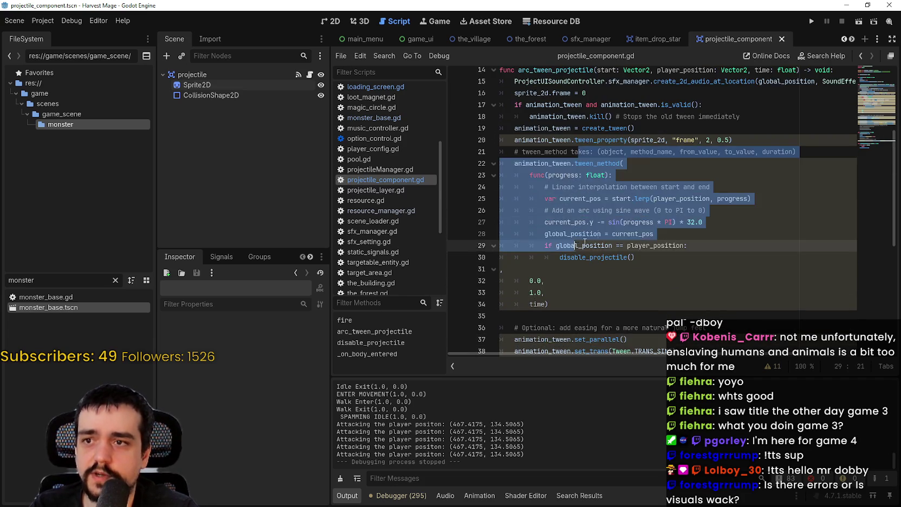
{"action": "scroll", "coordinate": [646, 198], "scroll_direction": "down", "scroll_amount": 2}
{"action": "left_click", "coordinate": [646, 198]}
{"action": "left_click", "coordinate": [811, 21]}
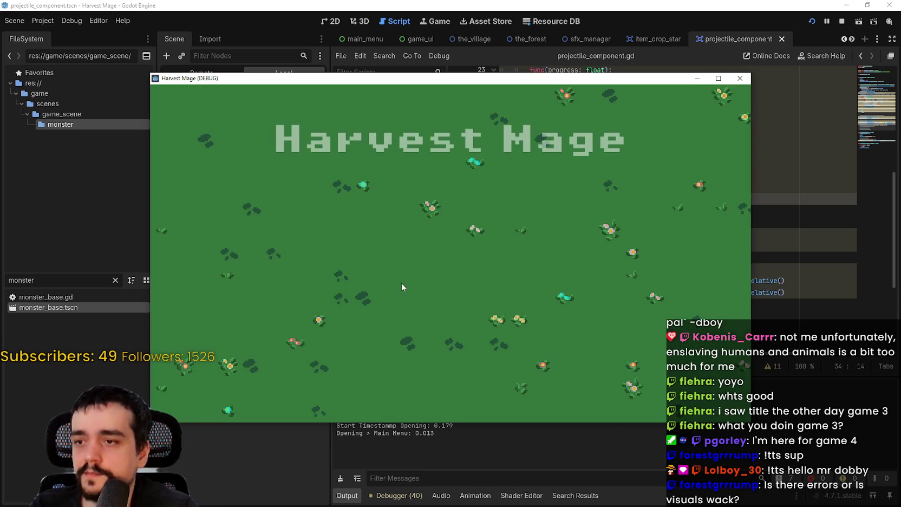
- Start a New Game, maximize it, walk the mage into the grassy level, then stop the game
{"action": "left_click", "coordinate": [321, 274]}
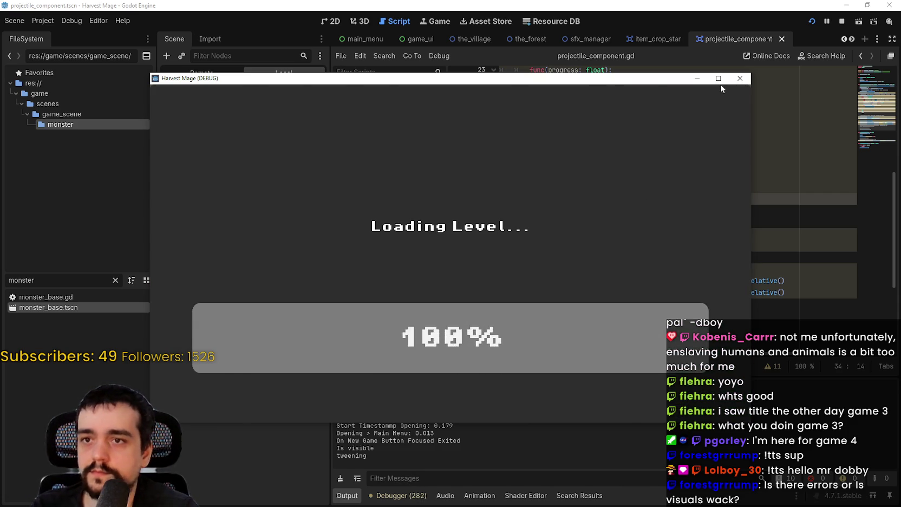
{"action": "left_click", "coordinate": [719, 80]}
{"action": "key", "text": "s"}
{"action": "key", "text": "a"}
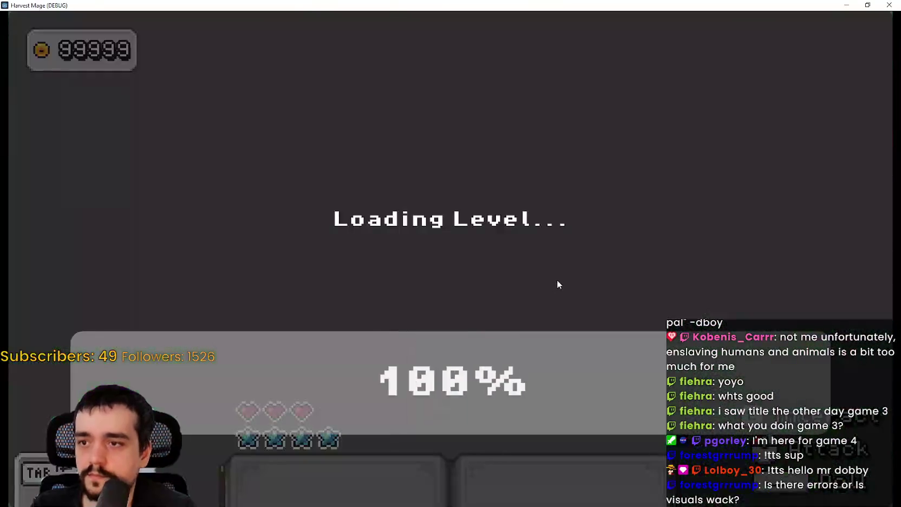
{"action": "key", "text": "d"}
{"action": "key", "text": "w"}
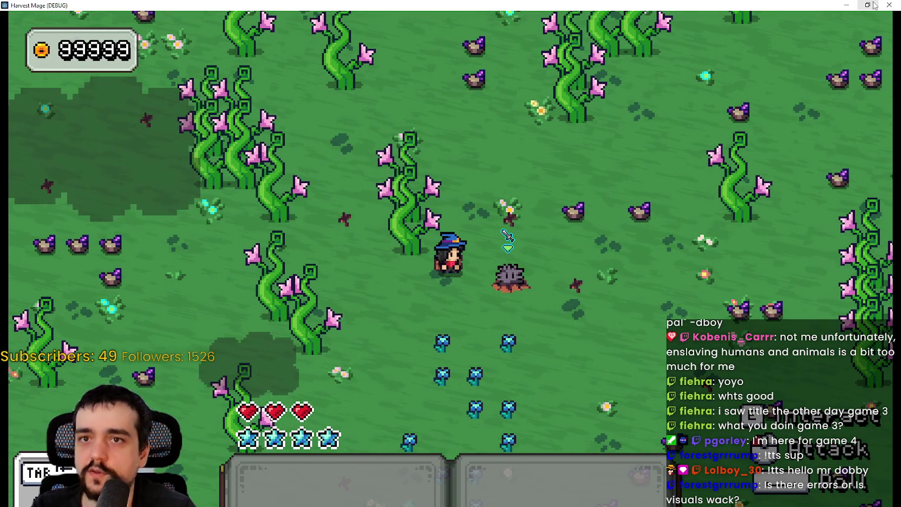
{"action": "key", "text": "super+Down"}
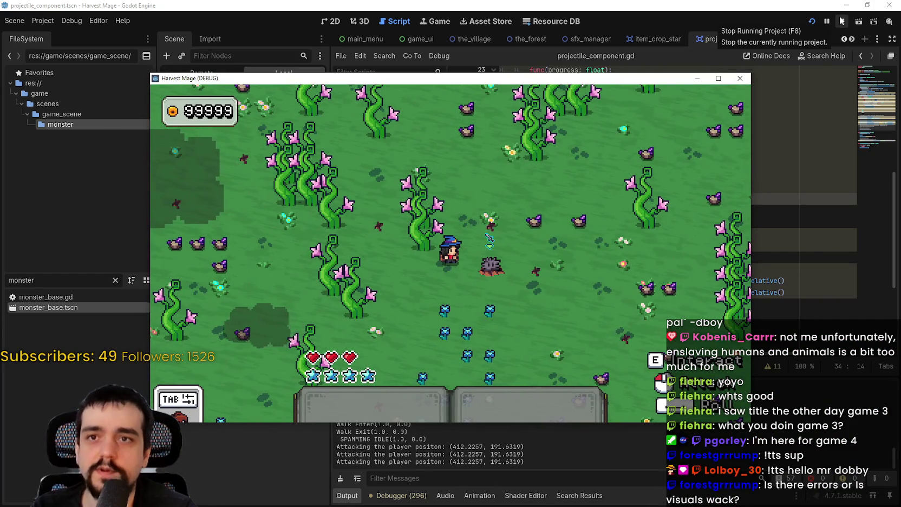
{"action": "left_click", "coordinate": [841, 21]}
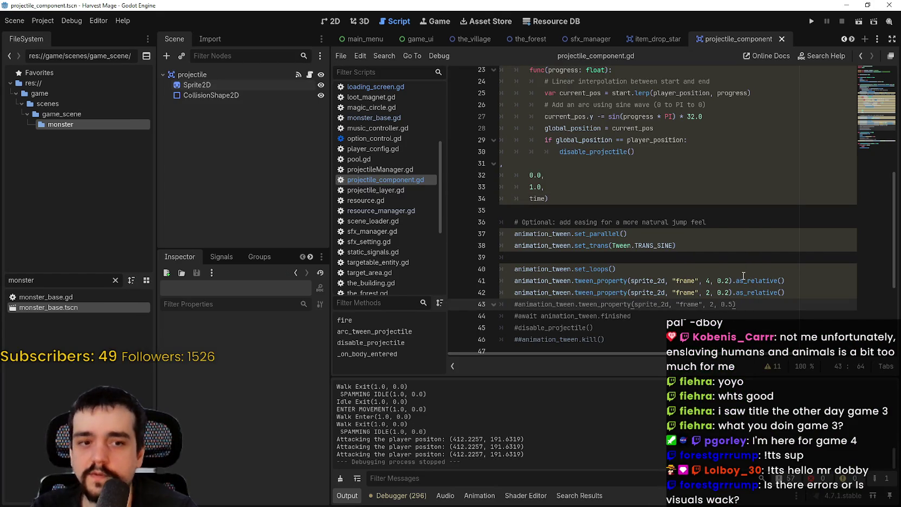
- Replace .as_relative() with .from_current() on the line 41 frame tween and save
{"action": "scroll", "coordinate": [743, 276], "scroll_direction": "down", "scroll_amount": 1}
{"action": "double_click", "coordinate": [747, 247]}
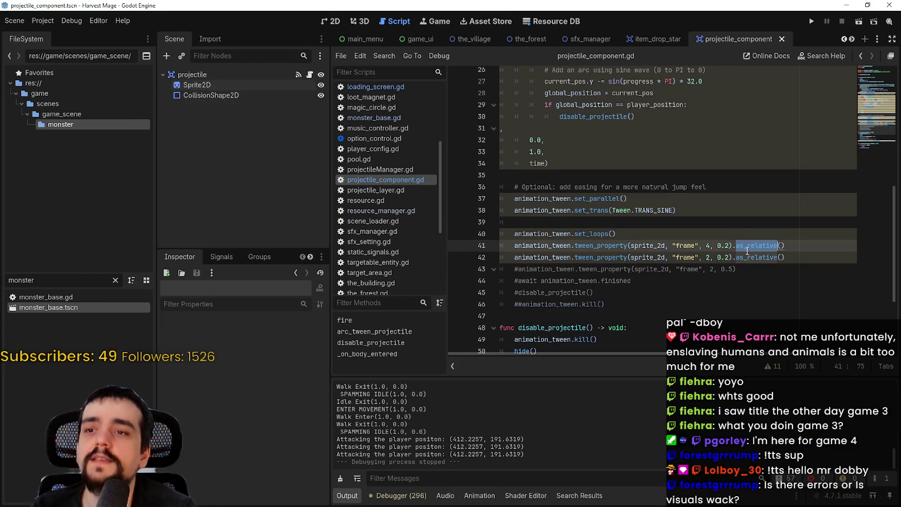
{"action": "mouse_move", "coordinate": [580, 236]}
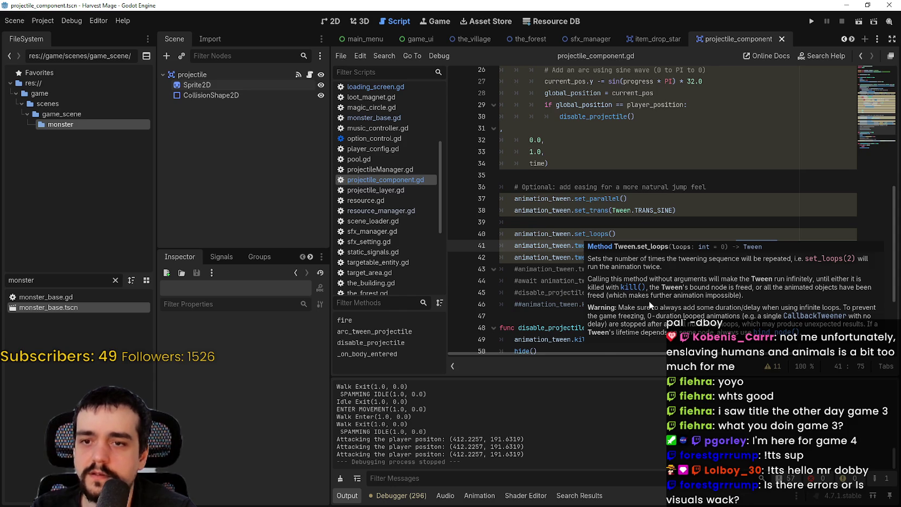
{"action": "left_click", "coordinate": [640, 219]}
{"action": "left_click_drag", "start_coordinate": [818, 259], "coordinate": [597, 269]}
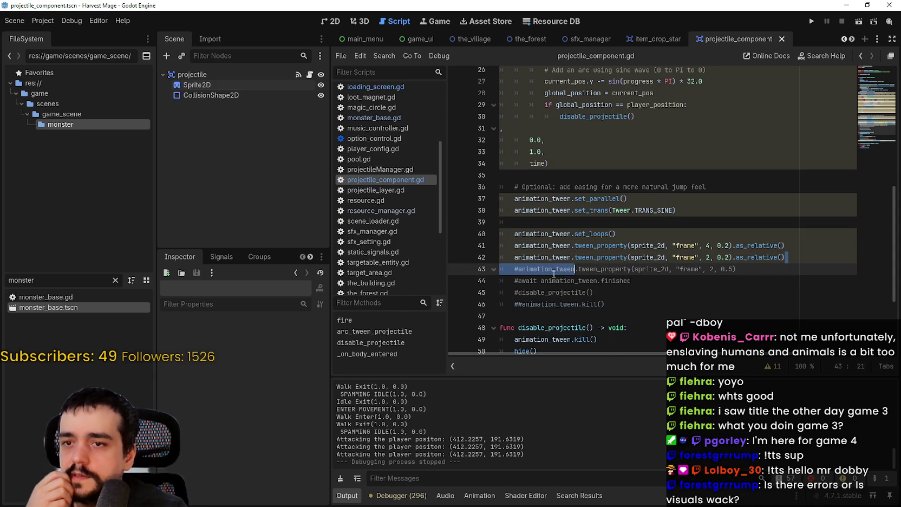
{"action": "double_click", "coordinate": [767, 244]}
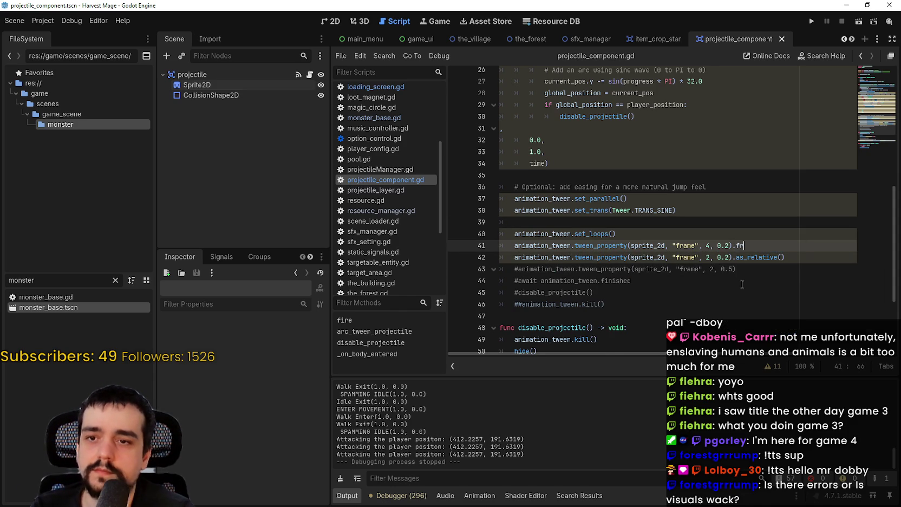
{"action": "type", "text": "om"}
{"action": "key", "text": "Return"}
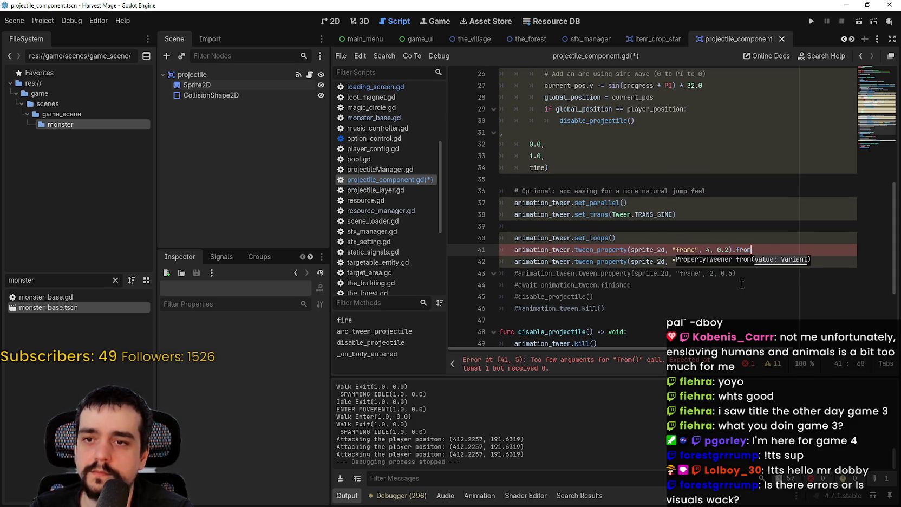
{"action": "type", "text": "om_c"}
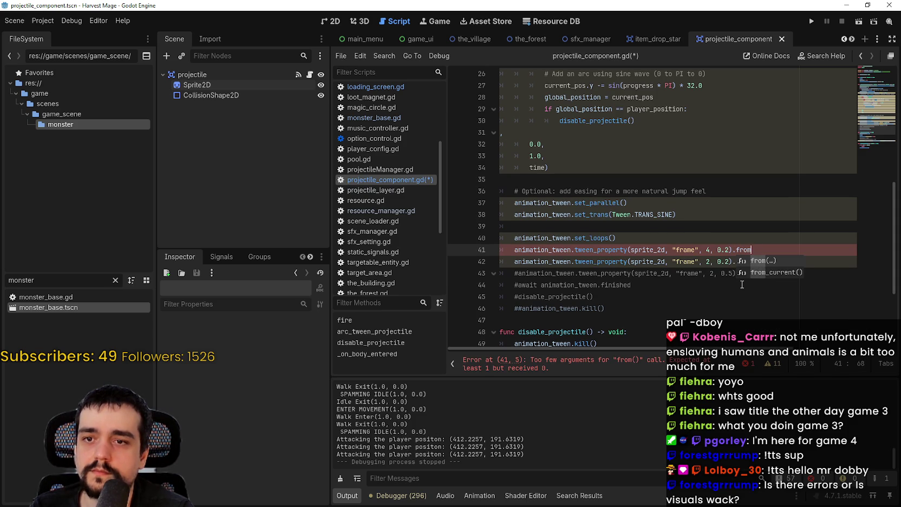
{"action": "key", "text": "Return"}
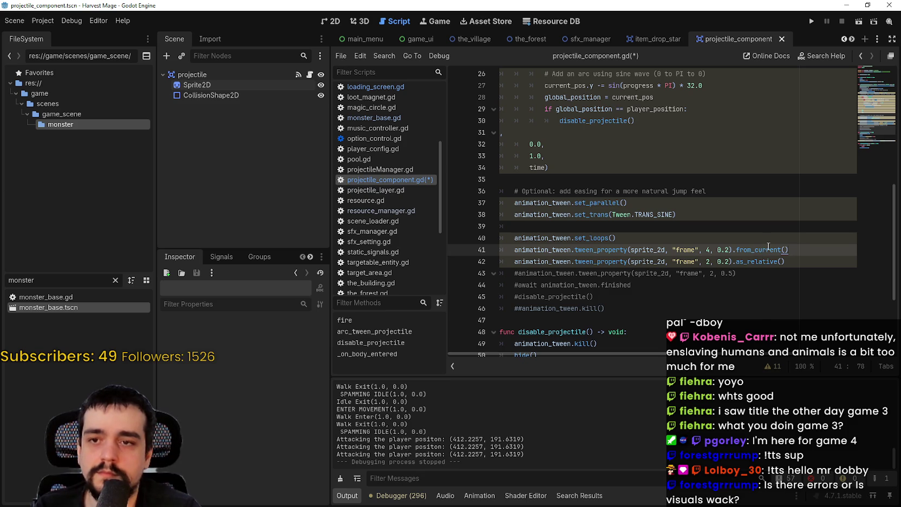
{"action": "mouse_move", "coordinate": [768, 246]}
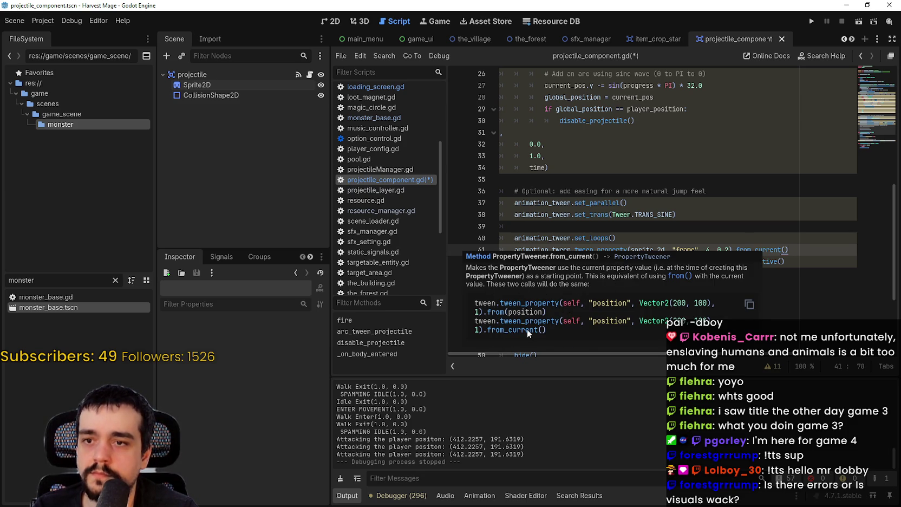
{"action": "left_click", "coordinate": [512, 259]}
{"action": "key", "text": "ctrl+s"}
- Change the frame tween duration from 0.2 to 0.5, save, and rerun the game
{"action": "scroll", "coordinate": [707, 223], "scroll_direction": "up", "scroll_amount": 2}
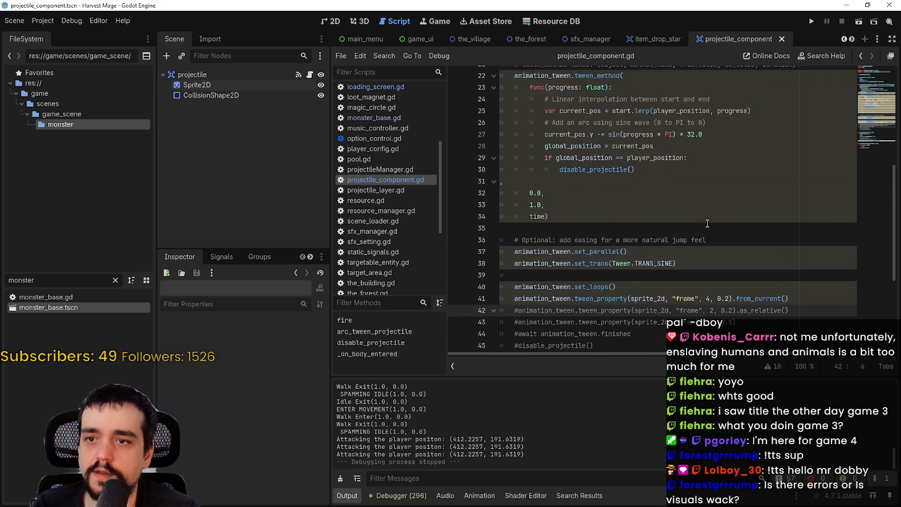
{"action": "scroll", "coordinate": [748, 253], "scroll_direction": "up", "scroll_amount": 2}
{"action": "scroll", "coordinate": [704, 122], "scroll_direction": "down", "scroll_amount": 3}
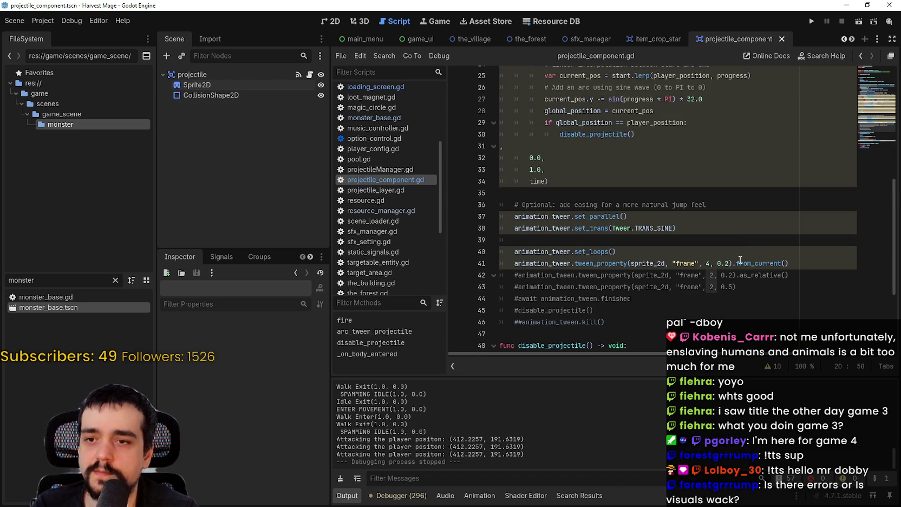
{"action": "left_click", "coordinate": [727, 263]}
{"action": "key", "text": "BackSpace"}
{"action": "type", "text": "5"}
{"action": "left_click", "coordinate": [733, 253]}
{"action": "key", "text": "ctrl+s"}
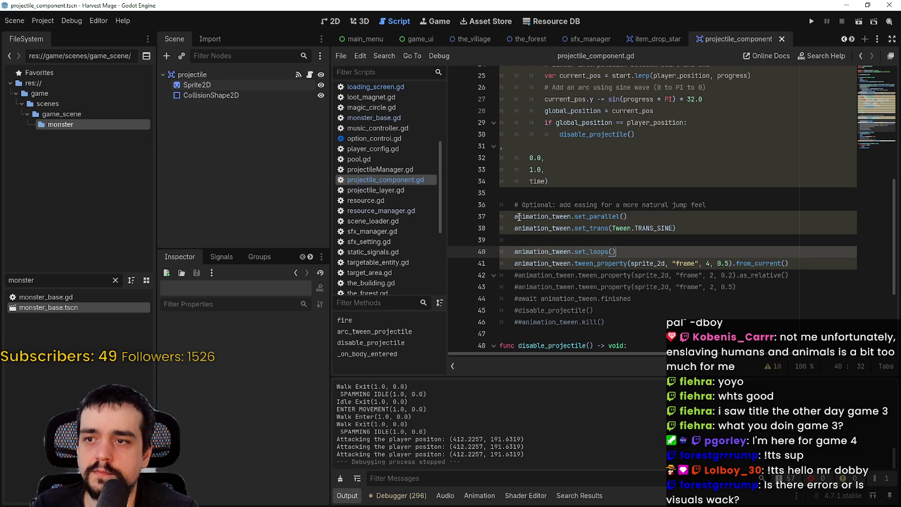
{"action": "left_click", "coordinate": [652, 241]}
{"action": "left_click", "coordinate": [811, 23]}
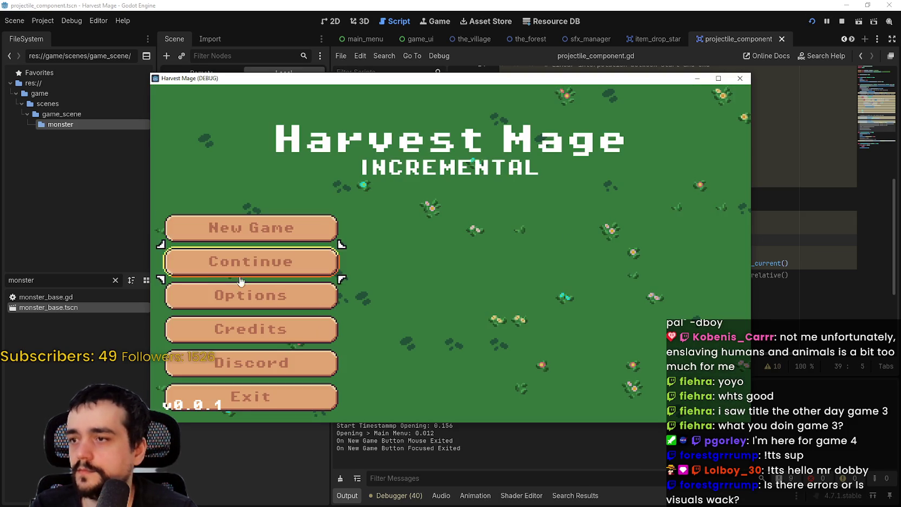
- Start a New Game, maximize it, walk the mage toward the monster, then return to the editor
{"action": "left_click", "coordinate": [324, 227]}
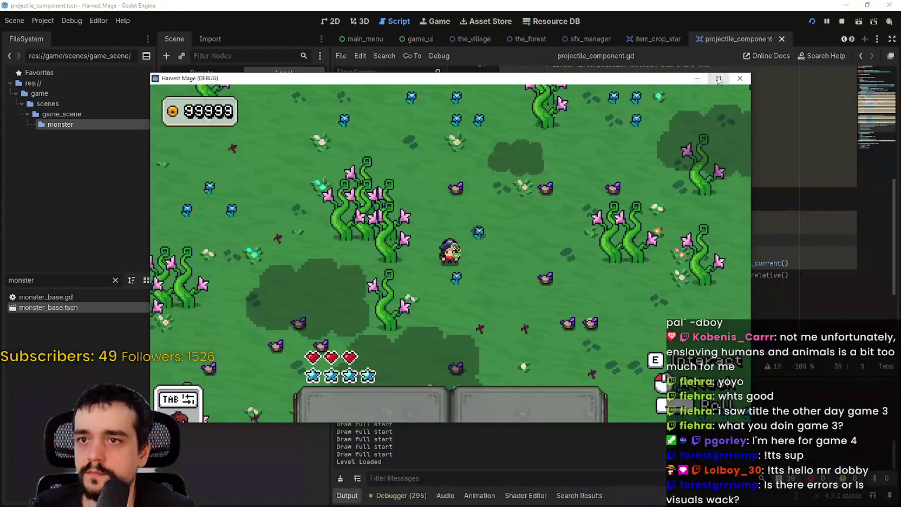
{"action": "left_click", "coordinate": [718, 78]}
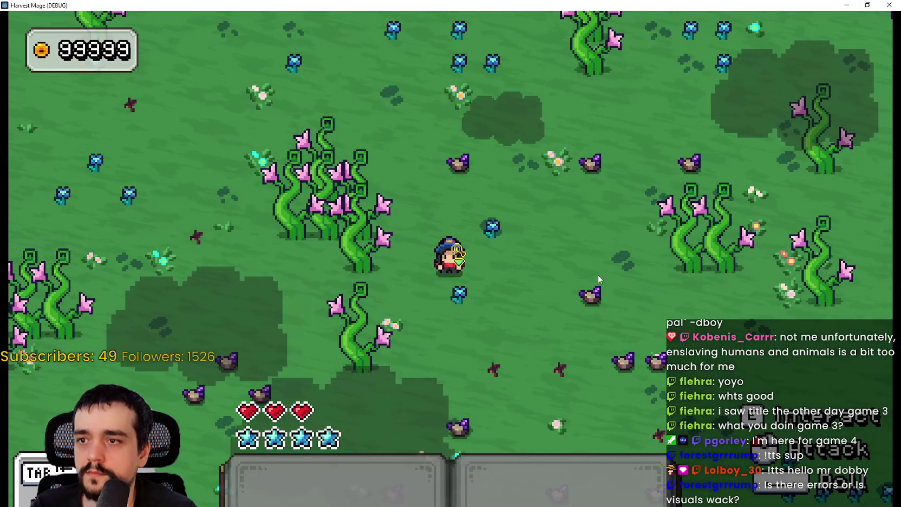
{"action": "key", "text": "s"}
{"action": "key", "text": "a"}
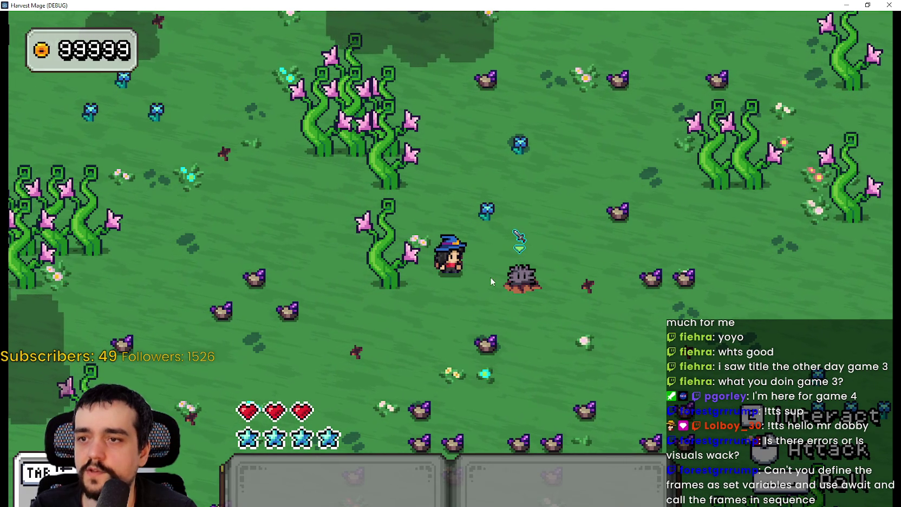
{"action": "key", "text": "alt+Tab"}
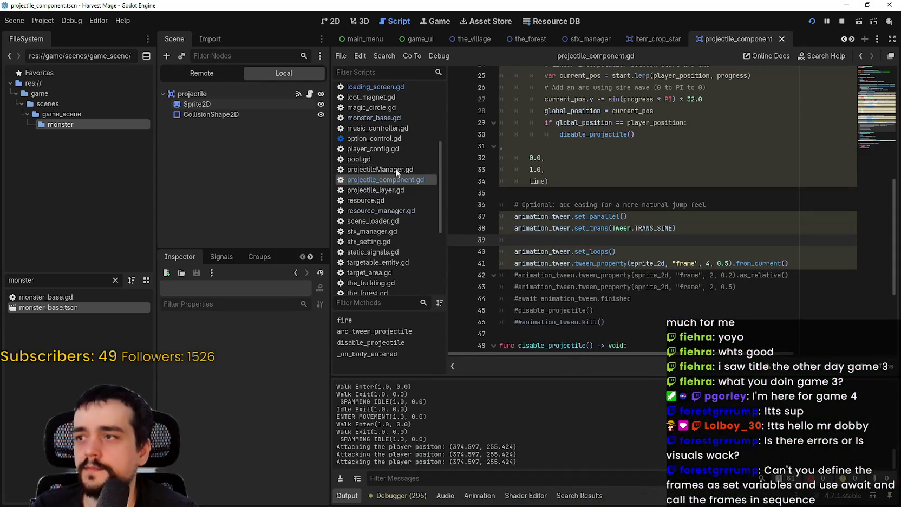
- Select the projectile node, expand its Ordering properties, and bring the game to front
{"action": "left_click", "coordinate": [201, 98]}
{"action": "scroll", "coordinate": [184, 433], "scroll_direction": "down", "scroll_amount": 3}
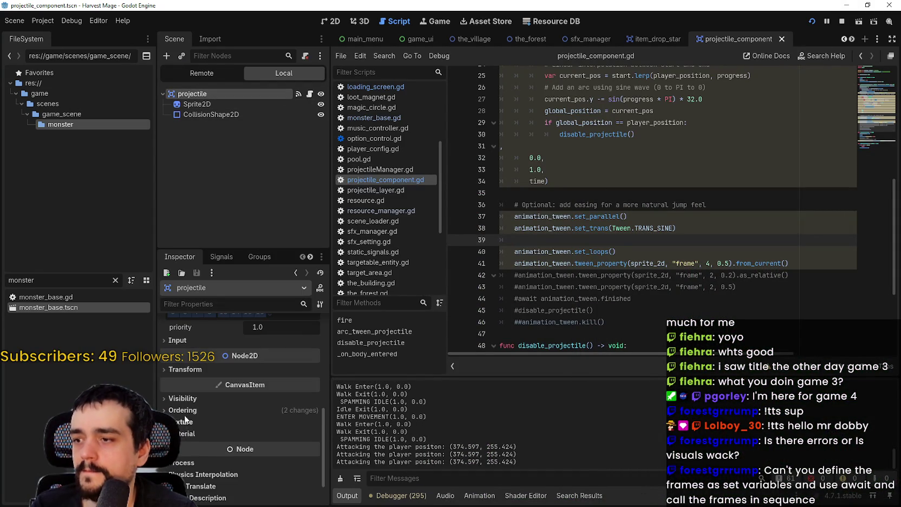
{"action": "left_click", "coordinate": [186, 412]}
{"action": "key", "text": "F5"}
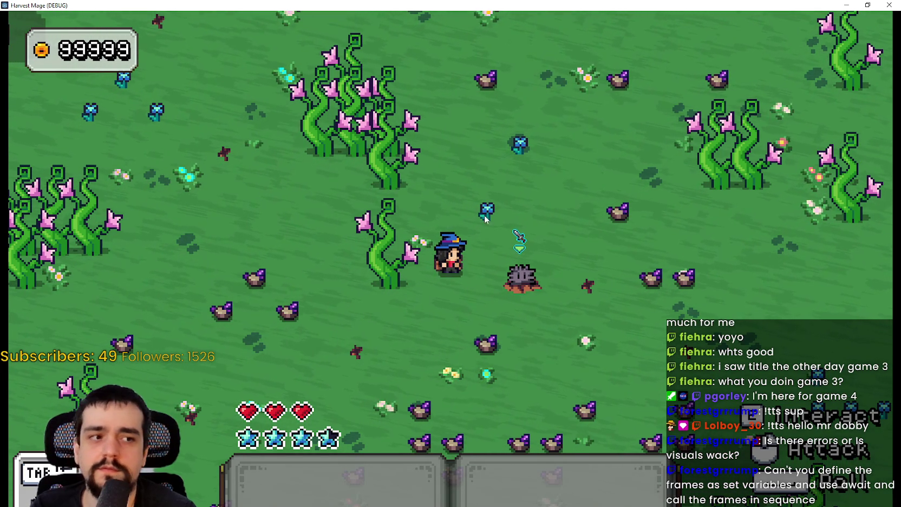
- Close the game, uncomment the line 42 frame tween, remove its .as_relative(), and save
{"action": "left_click", "coordinate": [889, 4]}
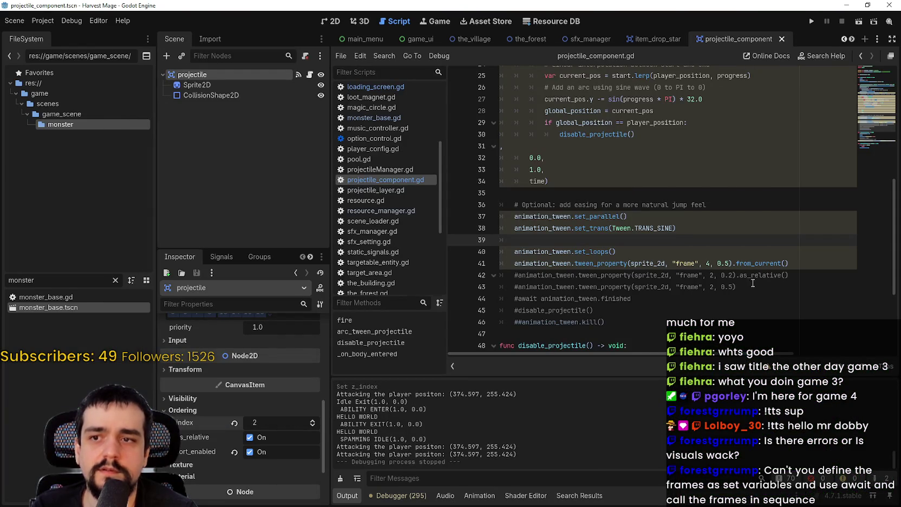
{"action": "left_click_drag", "start_coordinate": [796, 260], "coordinate": [514, 263]}
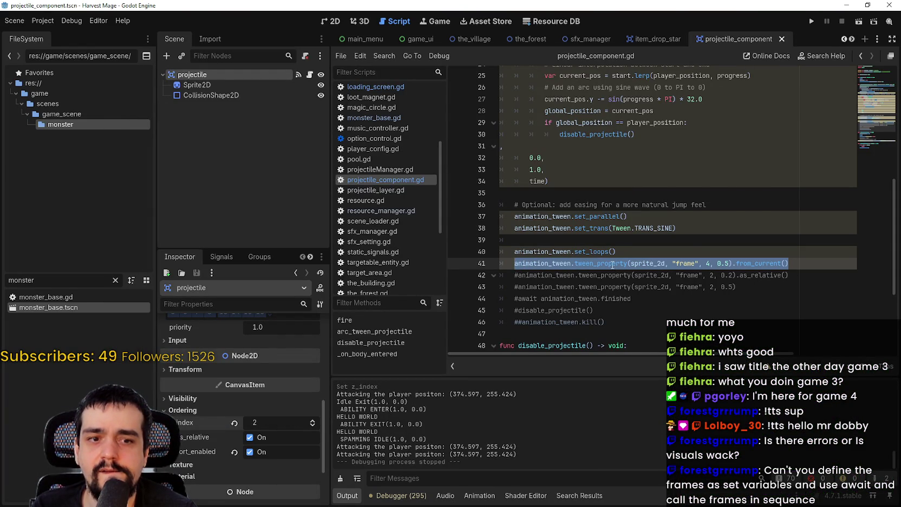
{"action": "left_click", "coordinate": [750, 284]}
{"action": "left_click", "coordinate": [516, 275]}
{"action": "key", "text": "Delete"}
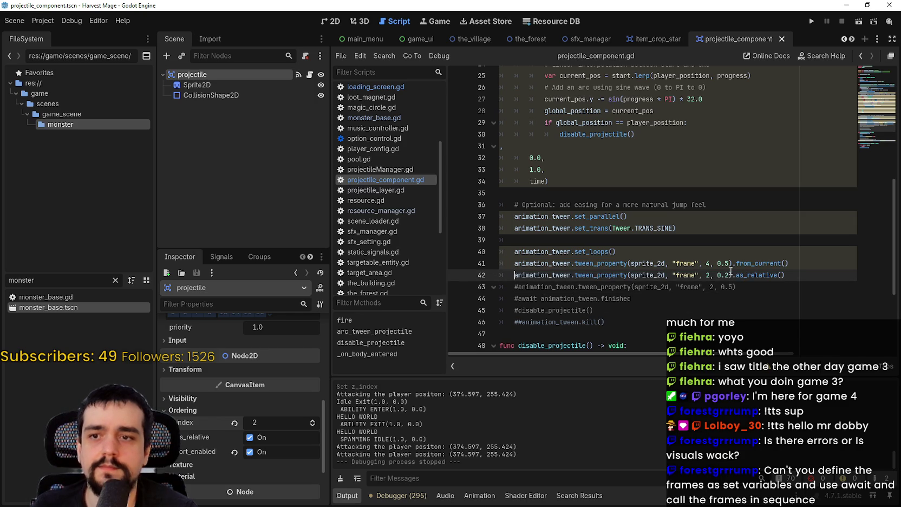
{"action": "left_click_drag", "start_coordinate": [735, 275], "coordinate": [792, 276]}
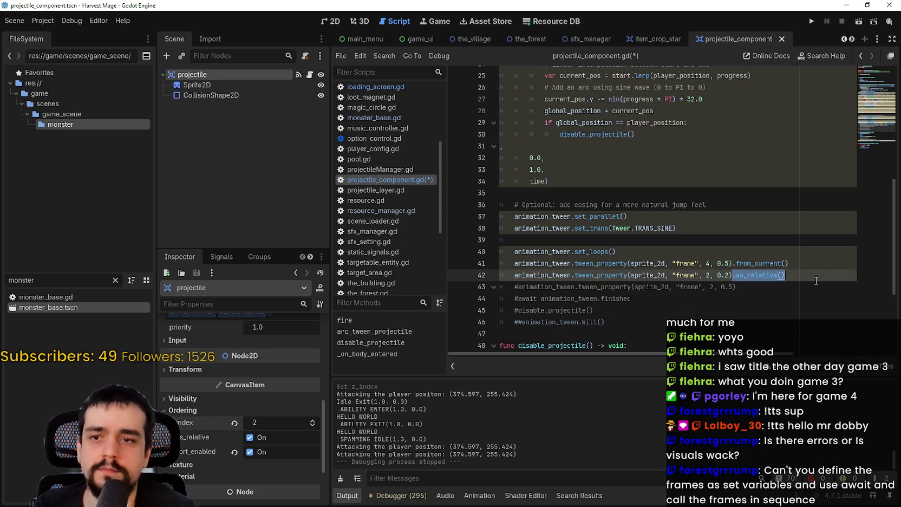
{"action": "key", "text": "BackSpace"}
{"action": "key", "text": "ctrl+s"}
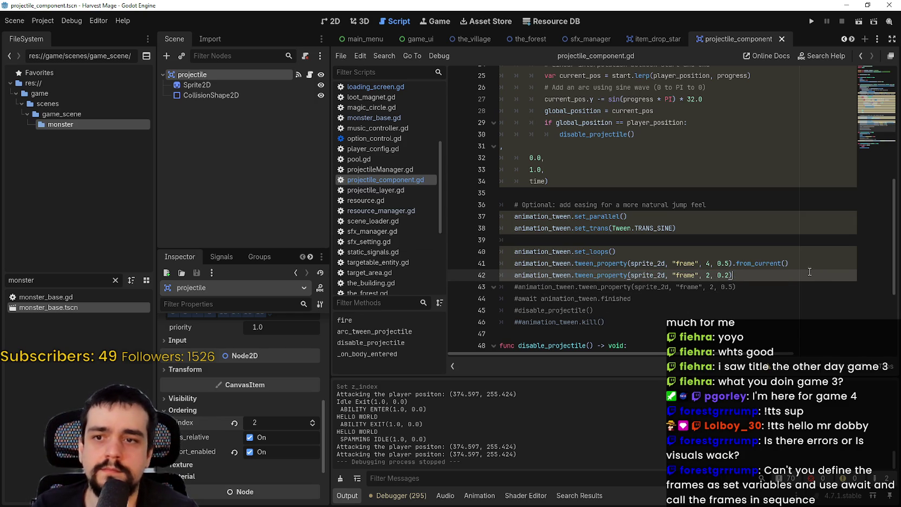
- Change the line 42 tween duration from 0.2 to 0.5 and save
{"action": "left_click", "coordinate": [729, 275]}
{"action": "key", "text": "BackSpace"}
{"action": "type", "text": "5"}
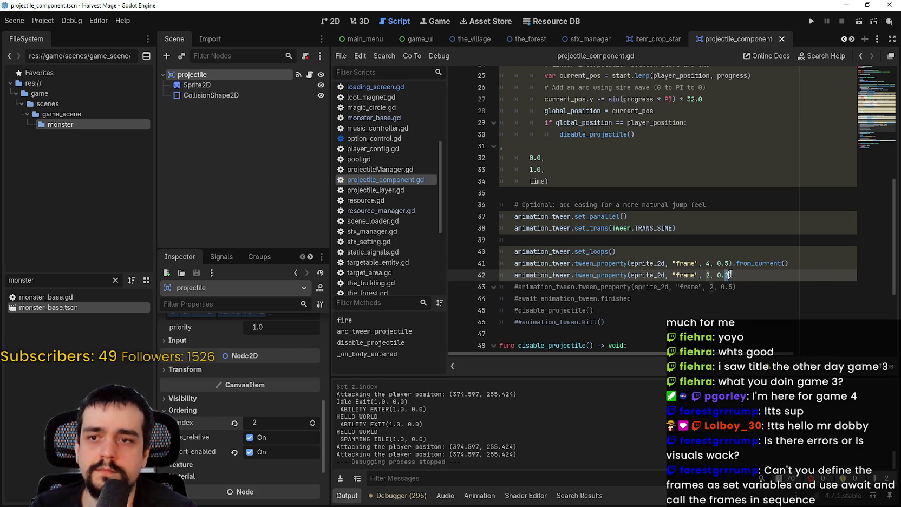
{"action": "key", "text": "ctrl+s"}
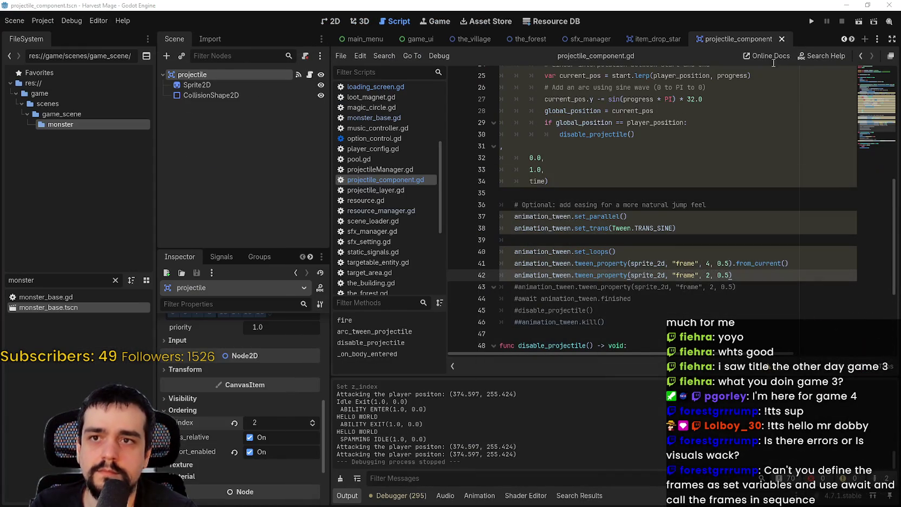
{"action": "key", "text": "F5"}
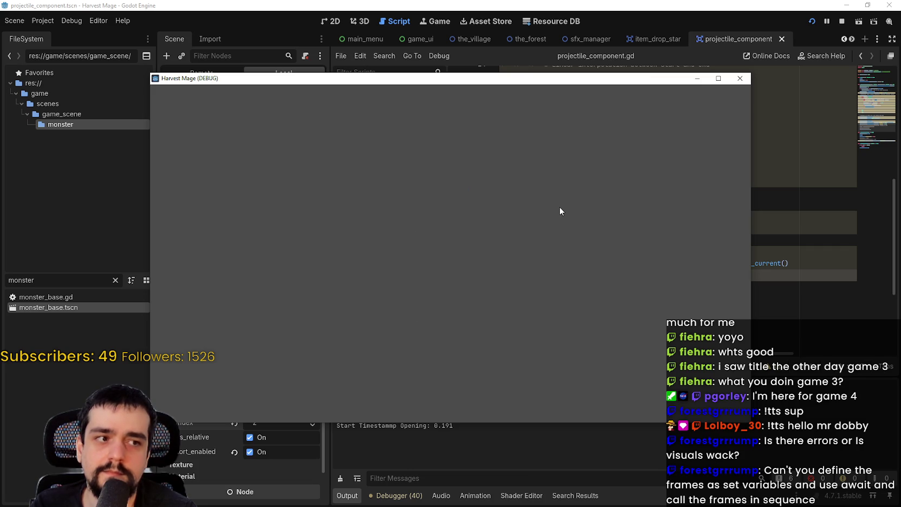
{"action": "key", "text": "Return"}
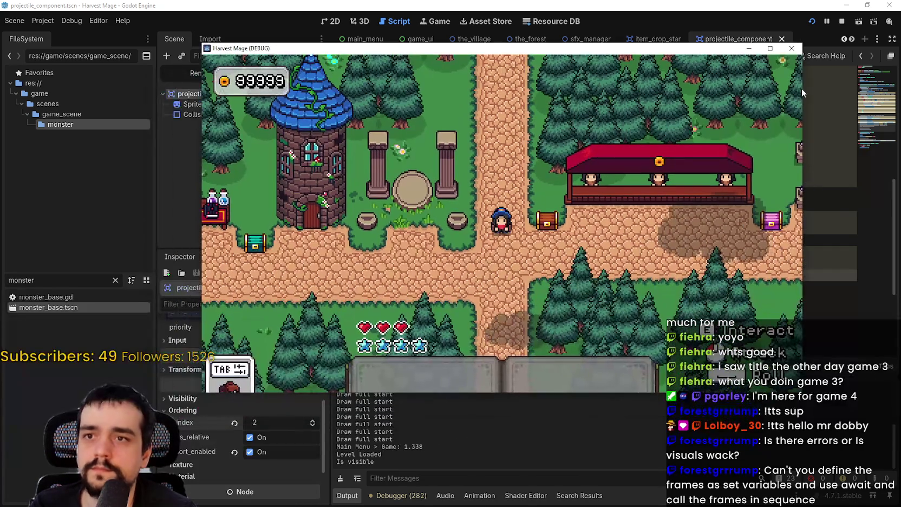
{"action": "key", "text": "s"}
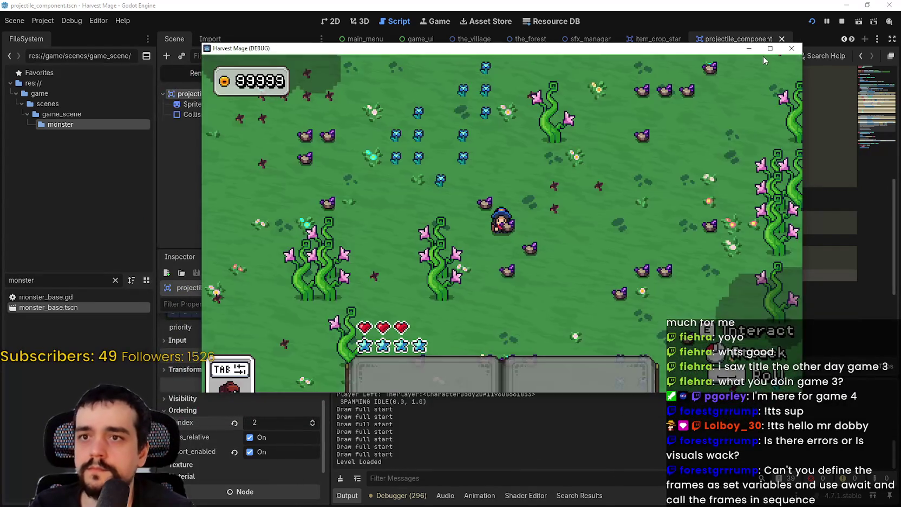
{"action": "left_click", "coordinate": [770, 49]}
{"action": "key", "text": "w"}
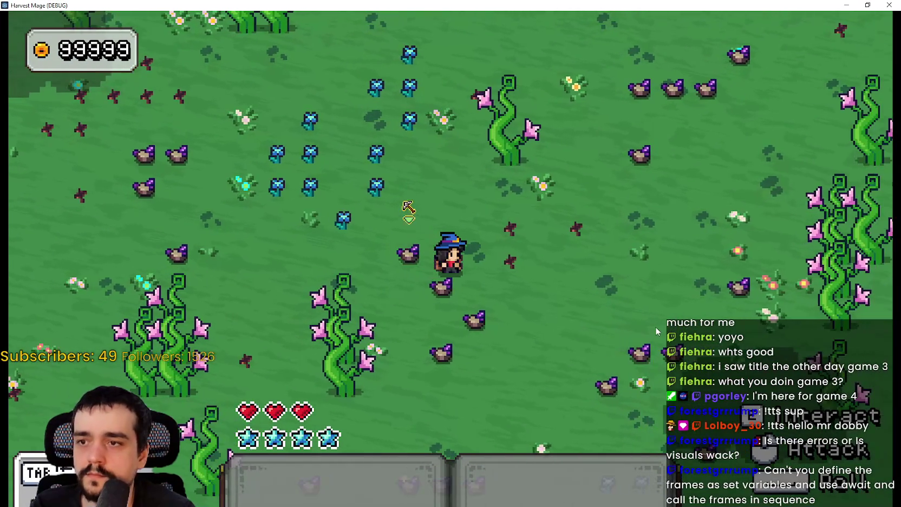
{"action": "key", "text": "d"}
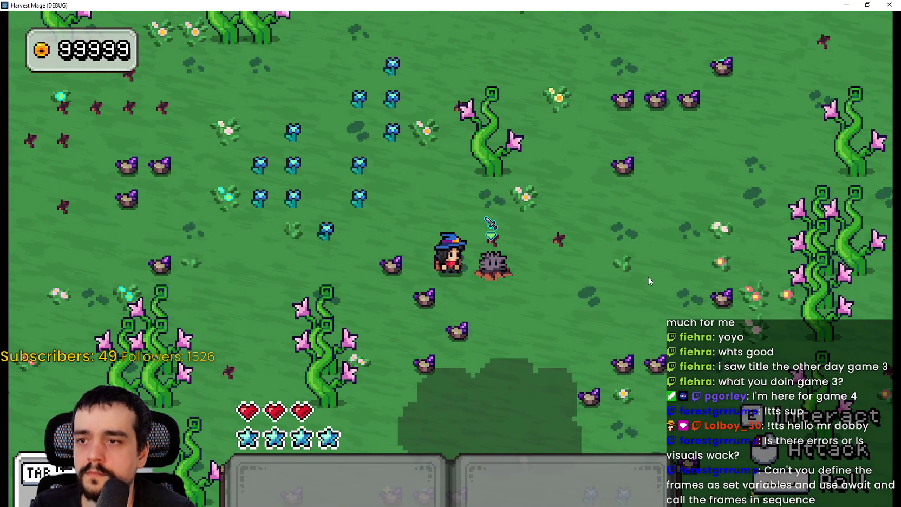
{"action": "left_click", "coordinate": [888, 5]}
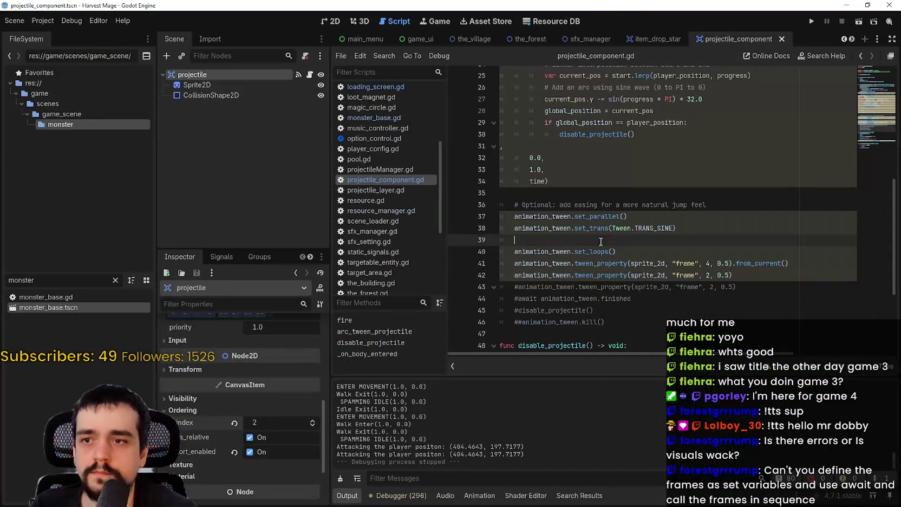
- Comment out animation_tween.set_parallel() on line 37 with #
{"action": "left_click", "coordinate": [513, 276]}
{"action": "type", "text": "#"}
{"action": "key", "text": "BackSpace"}
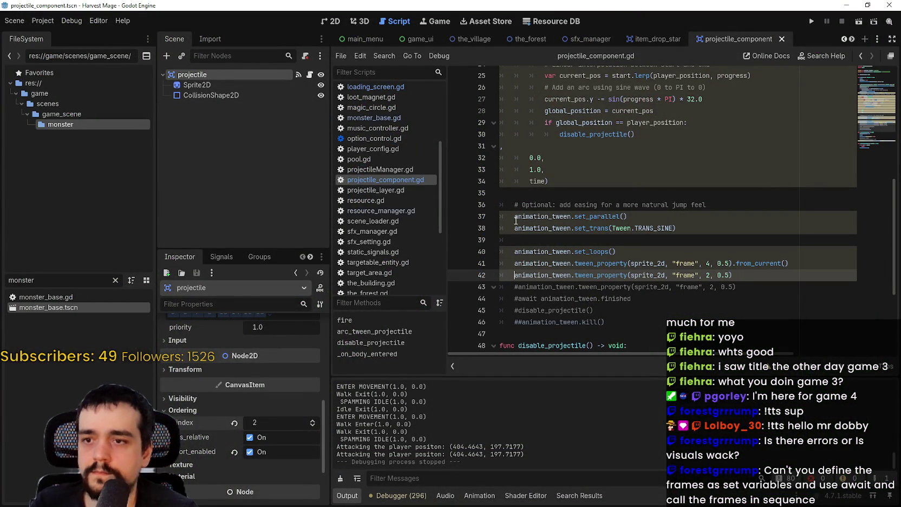
{"action": "left_click", "coordinate": [514, 217]}
{"action": "type", "text": "#"}
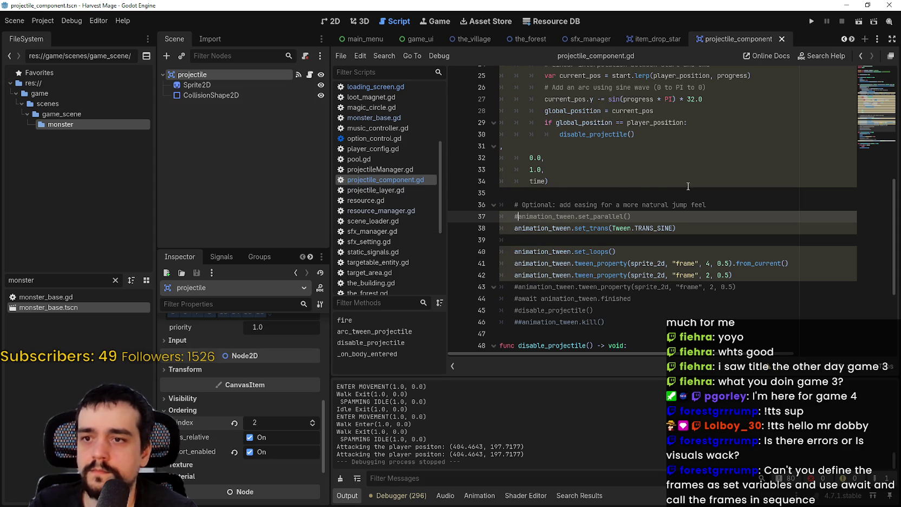
- Run the game, continue the save, walk the wizard through the field, then close it
{"action": "left_click", "coordinate": [810, 24]}
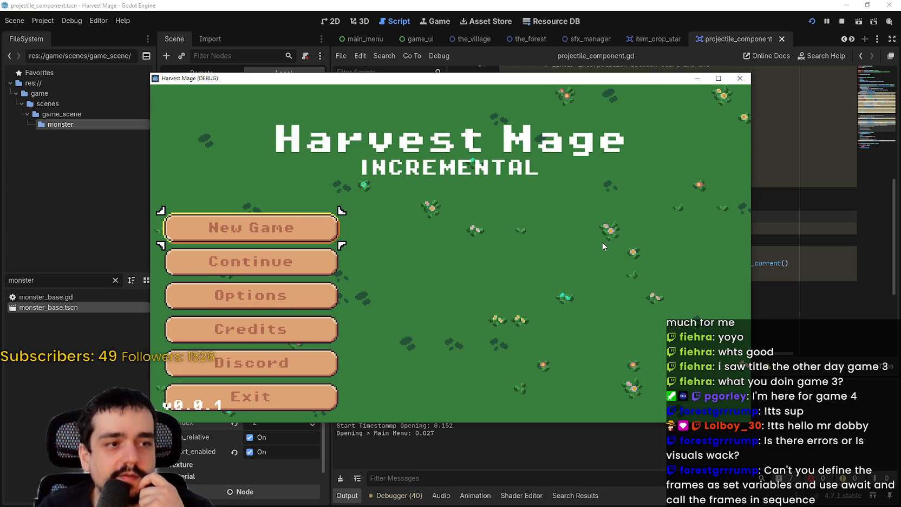
{"action": "left_click", "coordinate": [238, 261]}
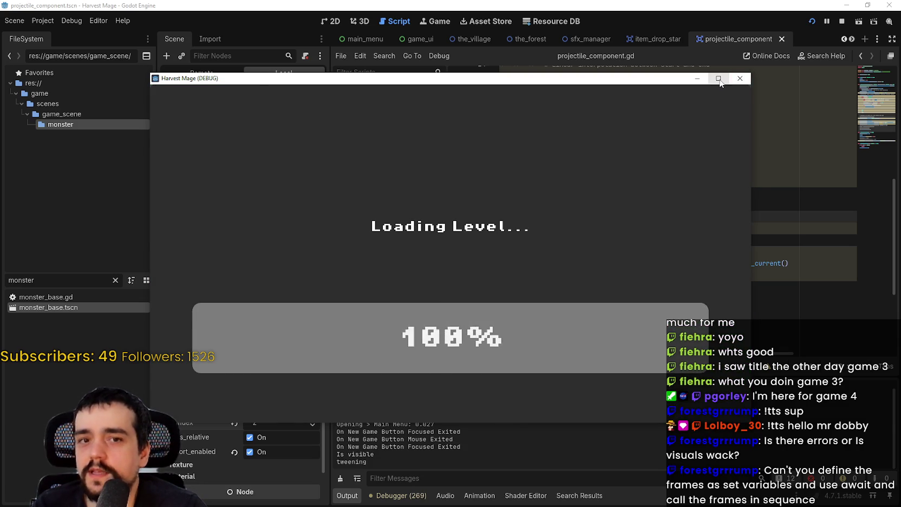
{"action": "left_click", "coordinate": [718, 79]}
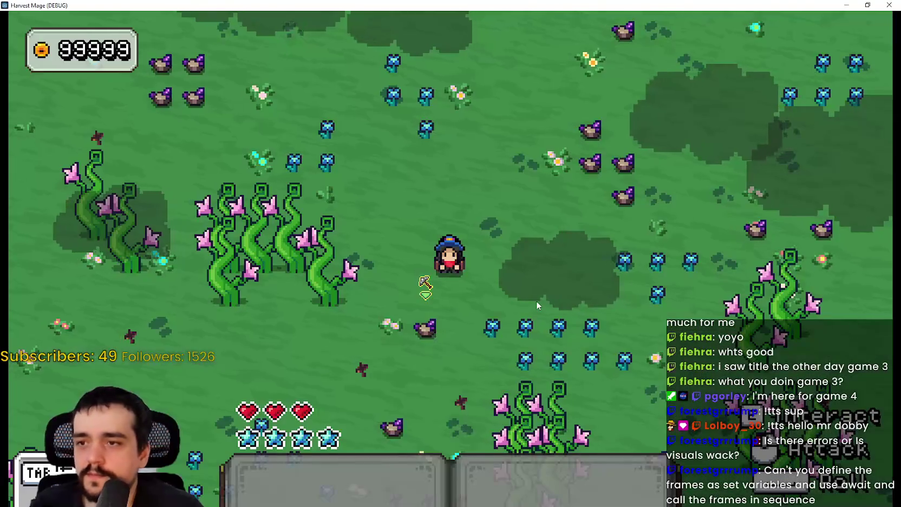
{"action": "key", "text": "a"}
{"action": "key", "text": "s"}
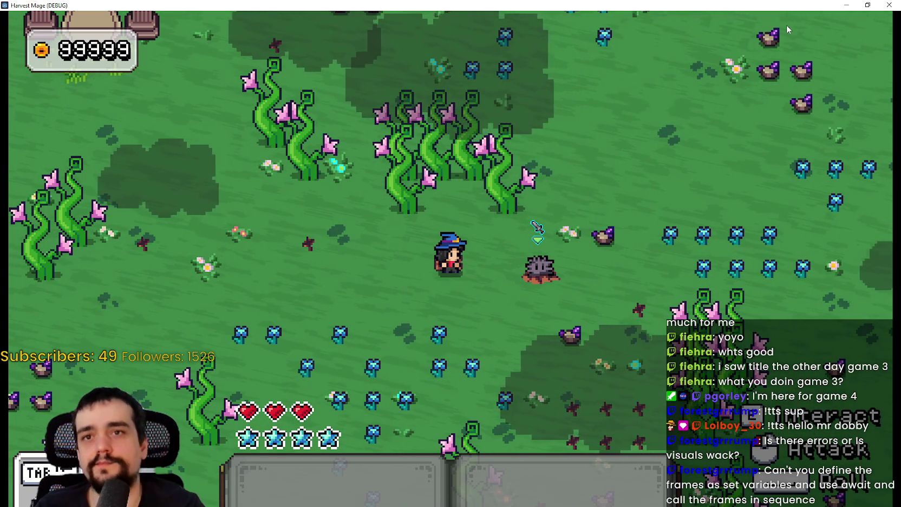
{"action": "left_click", "coordinate": [888, 5]}
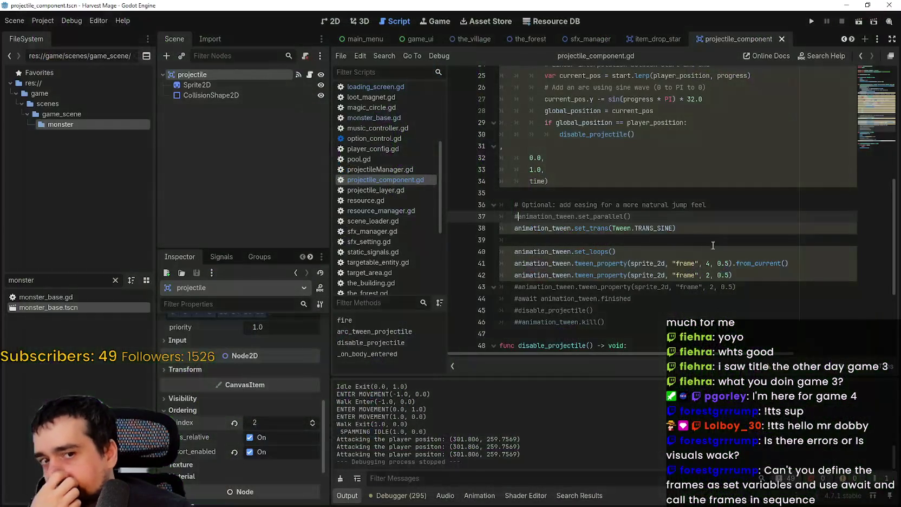
- Comment out the TRANS_SINE set_trans line 38 with Ctrl+K
{"action": "left_click", "coordinate": [644, 238]}
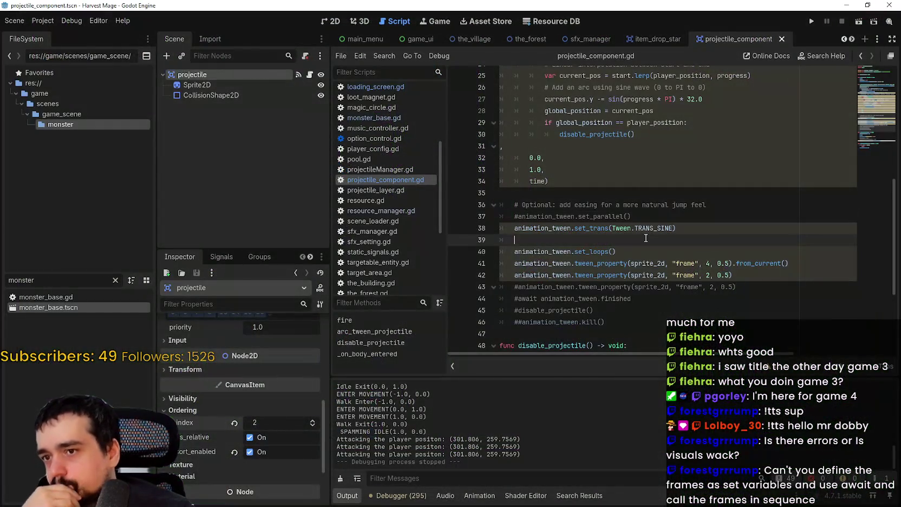
{"action": "left_click", "coordinate": [515, 229]}
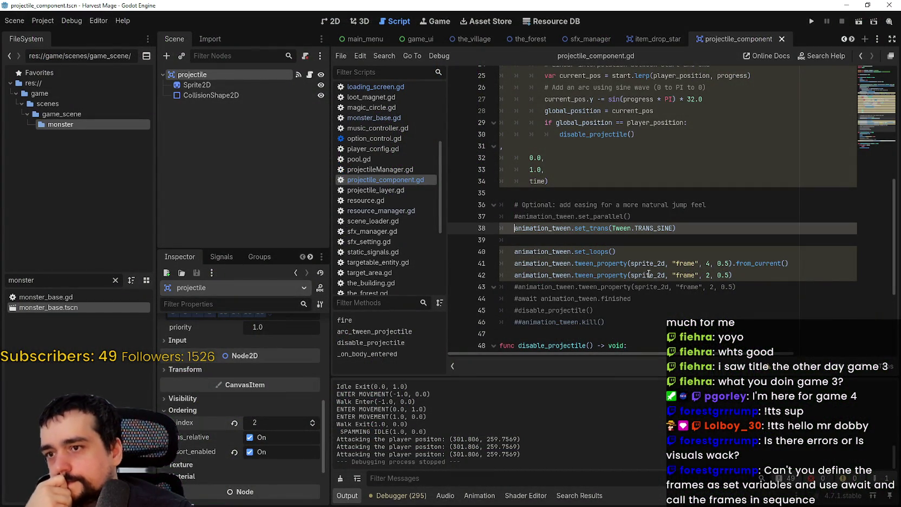
{"action": "key", "text": "ctrl+k"}
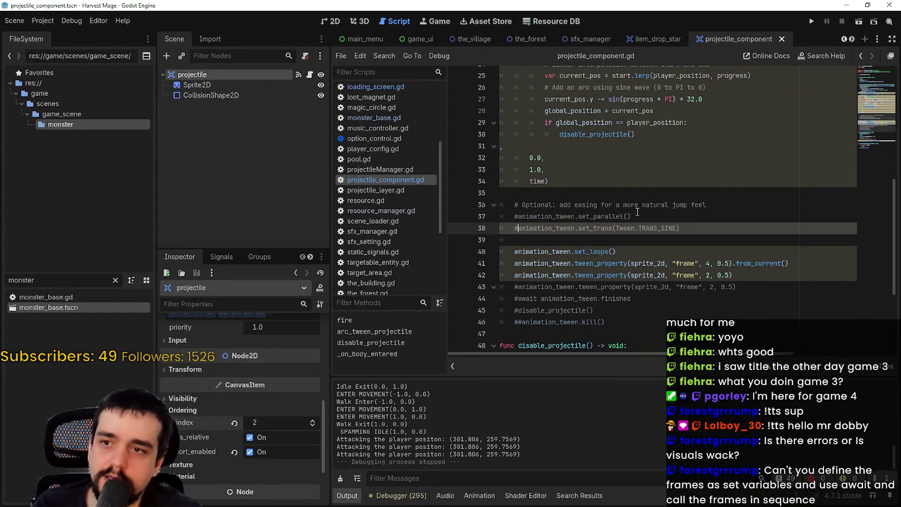
{"action": "key", "text": "Down"}
- Run the game, start a new game to test default easing, then close it
{"action": "left_click", "coordinate": [811, 21]}
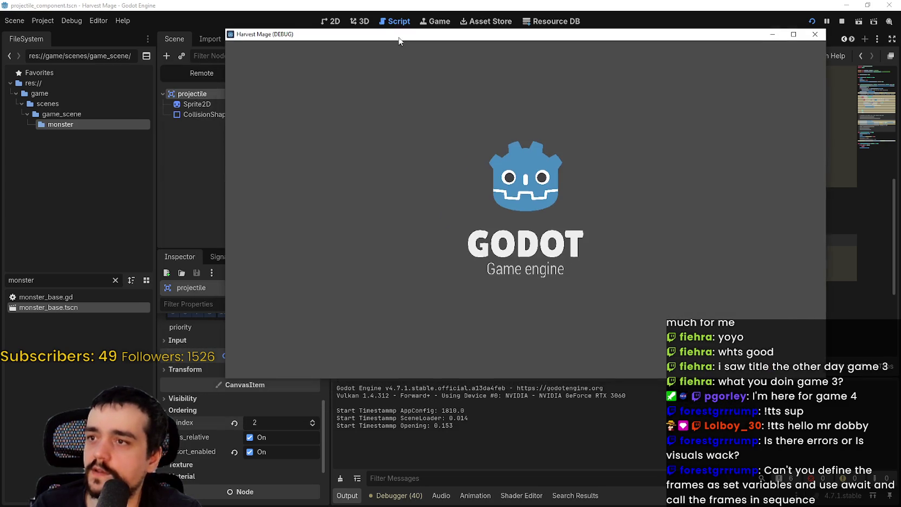
{"action": "key", "text": "Return"}
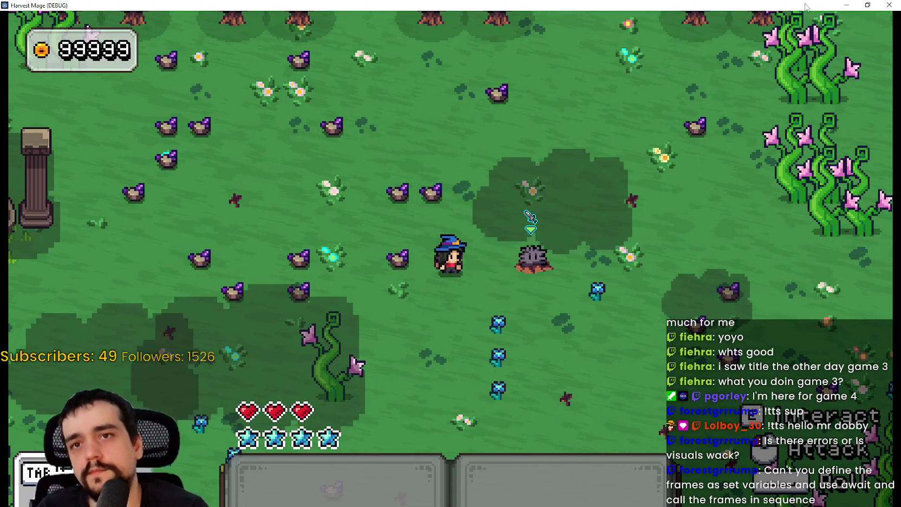
{"action": "left_click", "coordinate": [889, 4]}
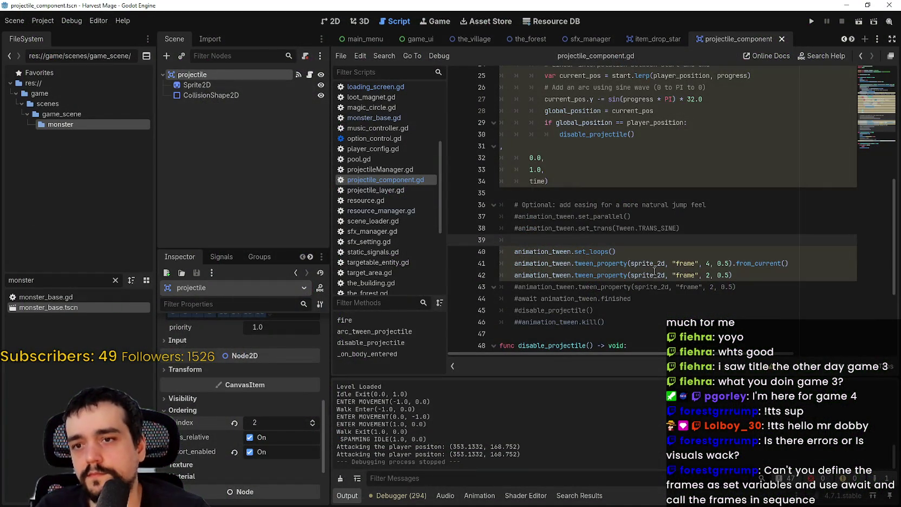
- Delete the .from_current() call from the second tween line on line 41
{"action": "left_click", "coordinate": [654, 272]}
{"action": "left_click_drag", "start_coordinate": [732, 263], "coordinate": [817, 265]}
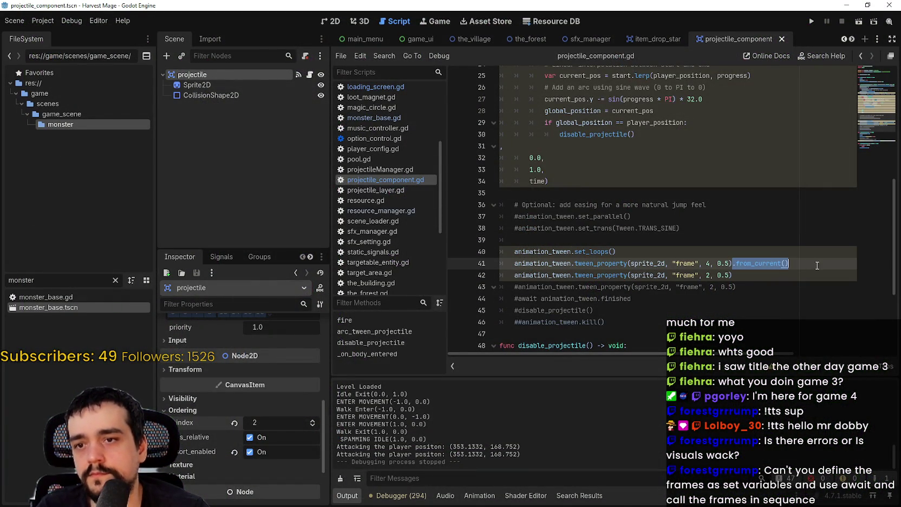
{"action": "key", "text": "BackSpace"}
{"action": "left_click_drag", "start_coordinate": [733, 275], "coordinate": [500, 251]}
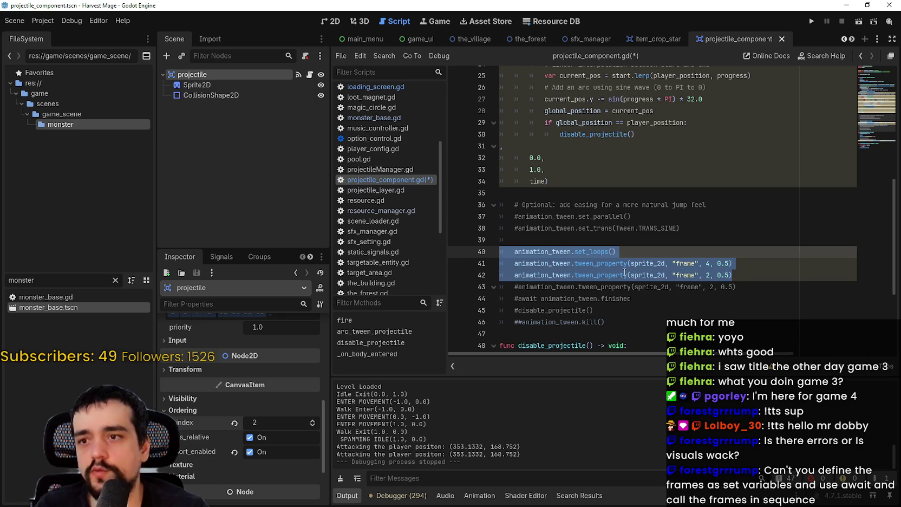
{"action": "mouse_move", "coordinate": [627, 262]}
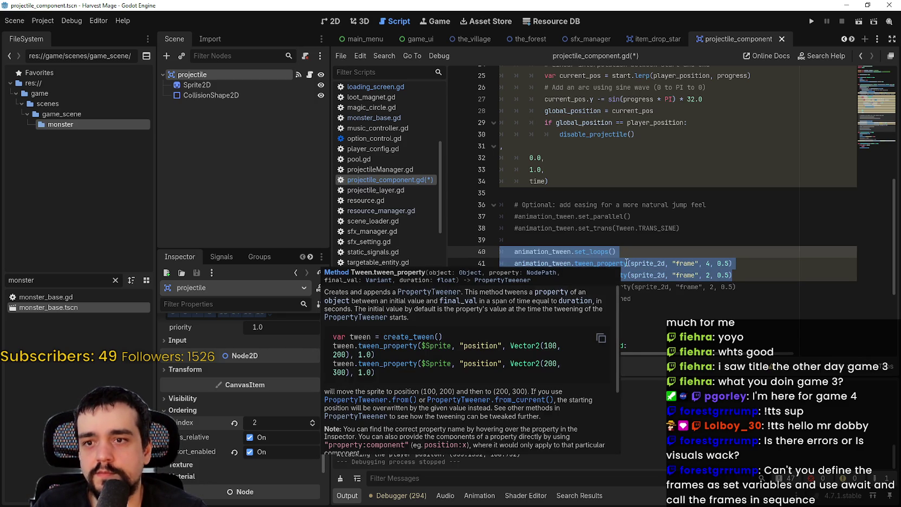
{"action": "left_click", "coordinate": [601, 179]}
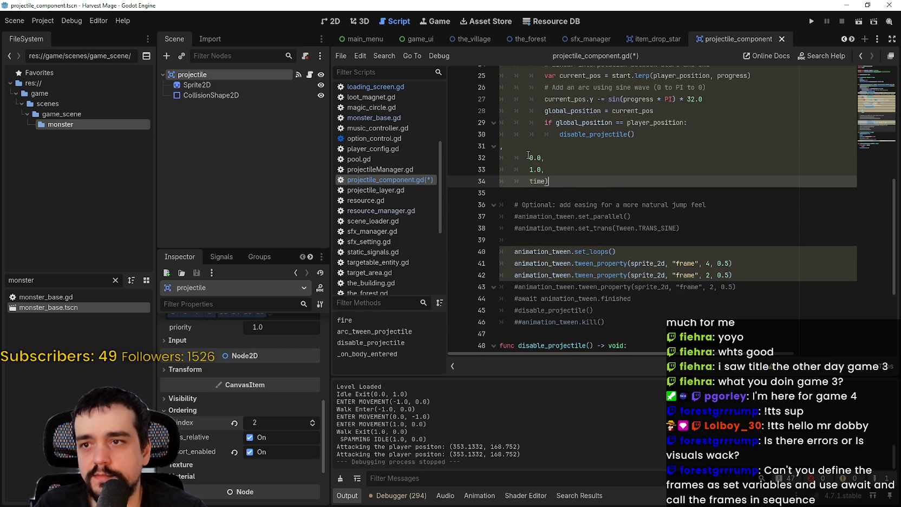
- Finish the tween_method arguments as 0.0, 1.0, time, selecting time on line 34
{"action": "left_click", "coordinate": [528, 157]}
{"action": "scroll", "coordinate": [536, 124], "scroll_direction": "up", "scroll_amount": 2}
{"action": "mouse_move", "coordinate": [583, 111]}
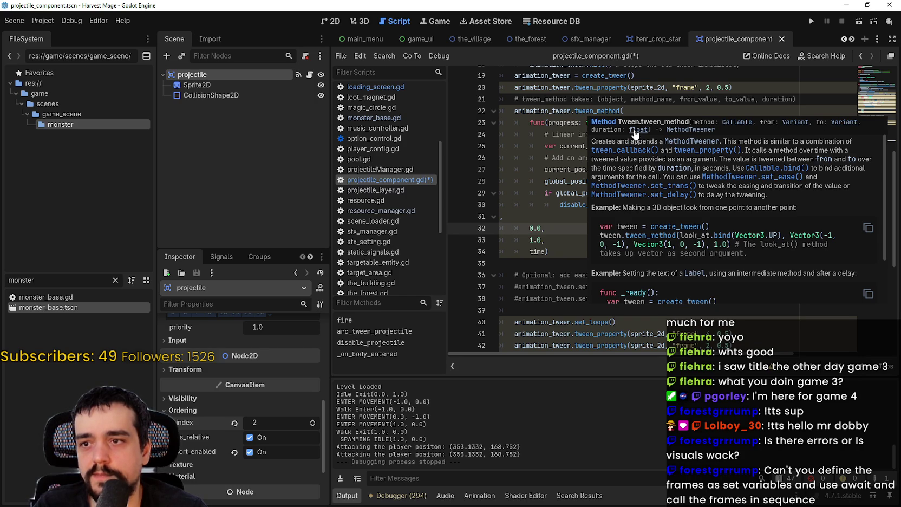
{"action": "left_click", "coordinate": [532, 240]}
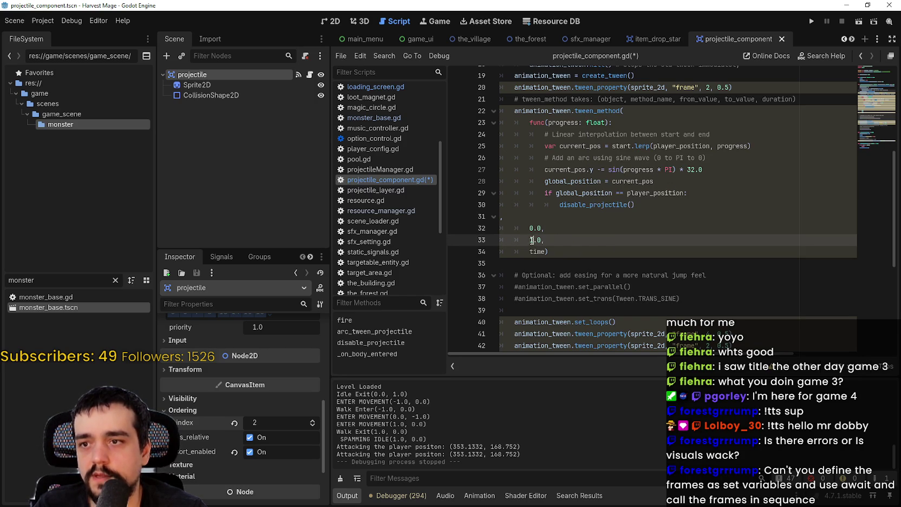
{"action": "double_click", "coordinate": [535, 249]}
{"action": "left_click", "coordinate": [549, 248]}
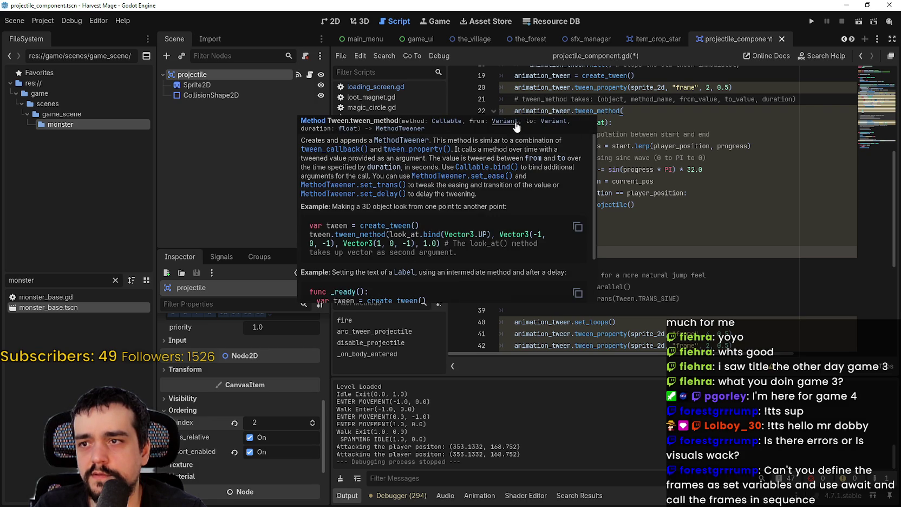
{"action": "mouse_move", "coordinate": [532, 251]}
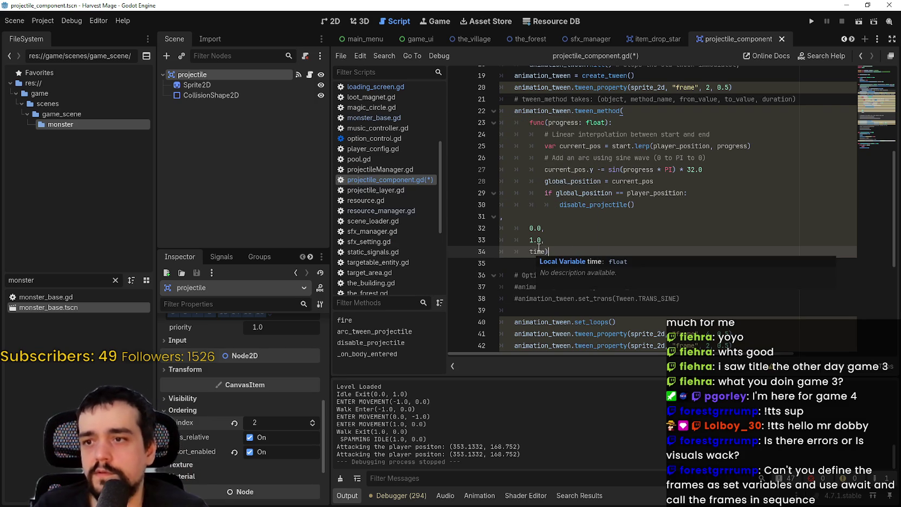
{"action": "double_click", "coordinate": [539, 251]}
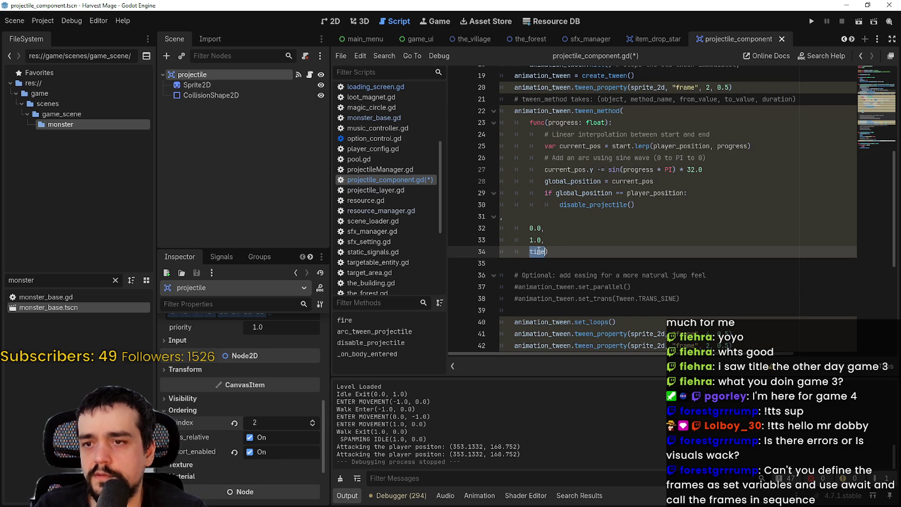
{"action": "scroll", "coordinate": [538, 247], "scroll_direction": "up", "scroll_amount": 6}
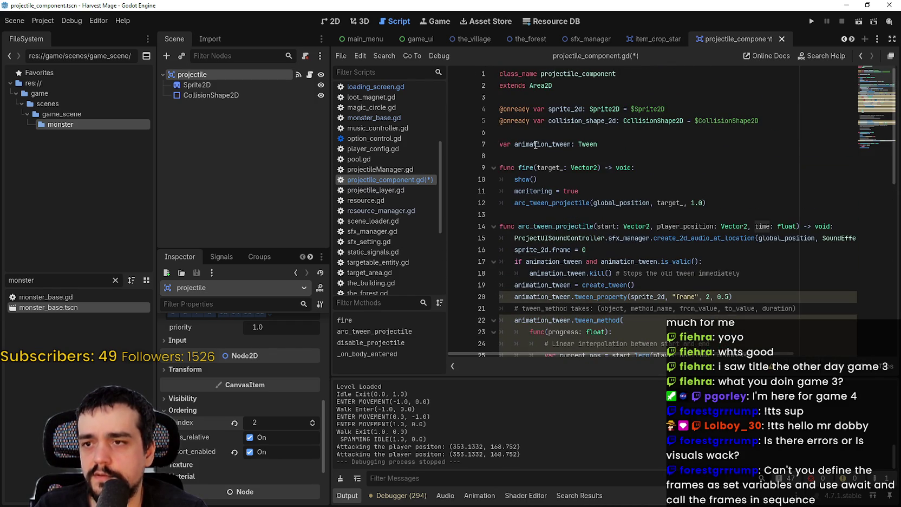
- Search projectile_component.gd with Find to locate where 'time' is declared
{"action": "scroll", "coordinate": [535, 145], "scroll_direction": "down", "scroll_amount": 5}
{"action": "mouse_move", "coordinate": [537, 280]}
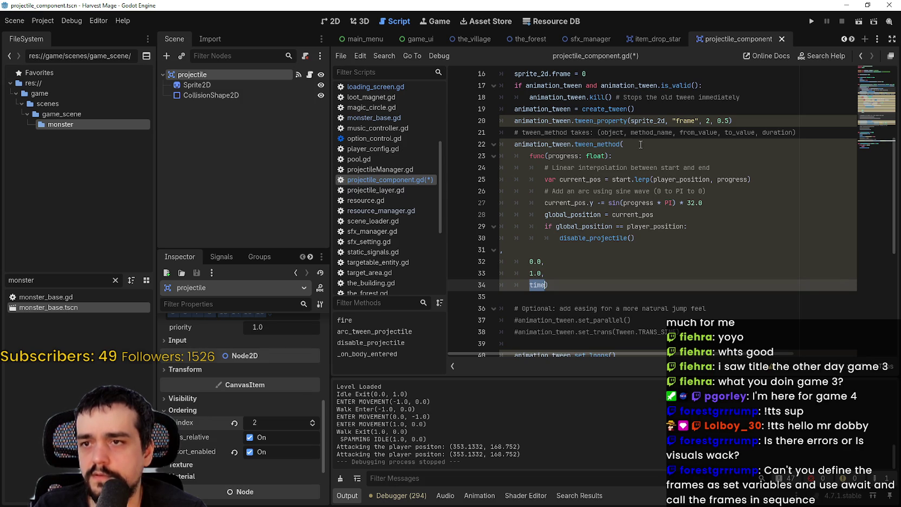
{"action": "mouse_move", "coordinate": [610, 145]}
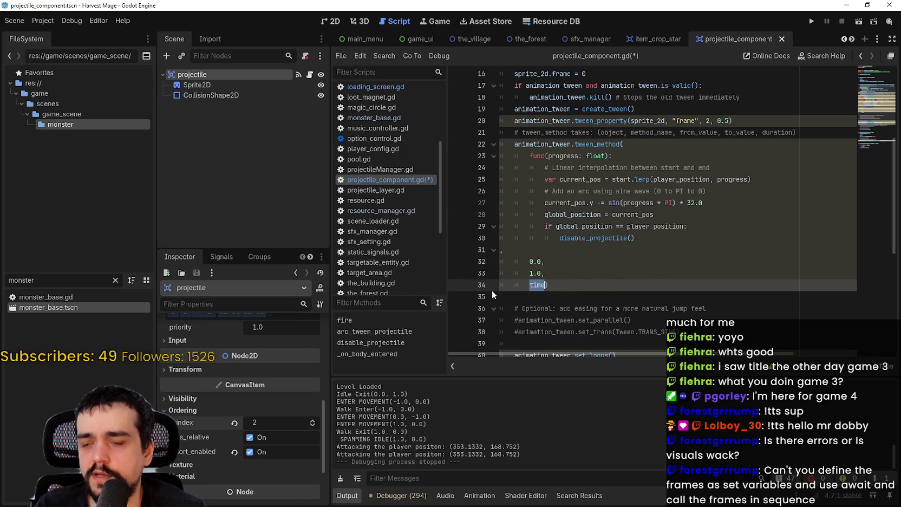
{"action": "key", "text": "ctrl+f"}
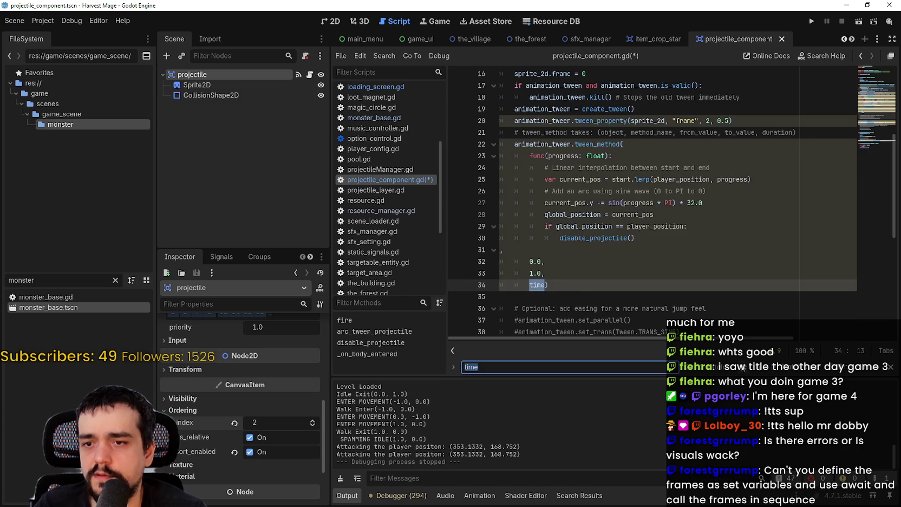
{"action": "key", "text": "Return"}
- Save projectile_component.gd and reselect the time argument on line 34
{"action": "scroll", "coordinate": [668, 226], "scroll_direction": "down", "scroll_amount": 1}
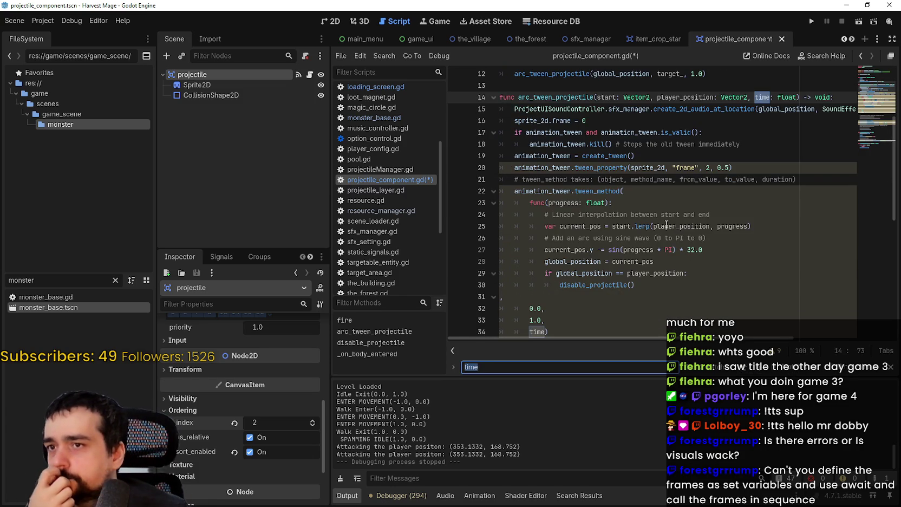
{"action": "mouse_move", "coordinate": [666, 224]}
{"action": "left_click", "coordinate": [768, 96]}
{"action": "scroll", "coordinate": [683, 185], "scroll_direction": "down", "scroll_amount": 3}
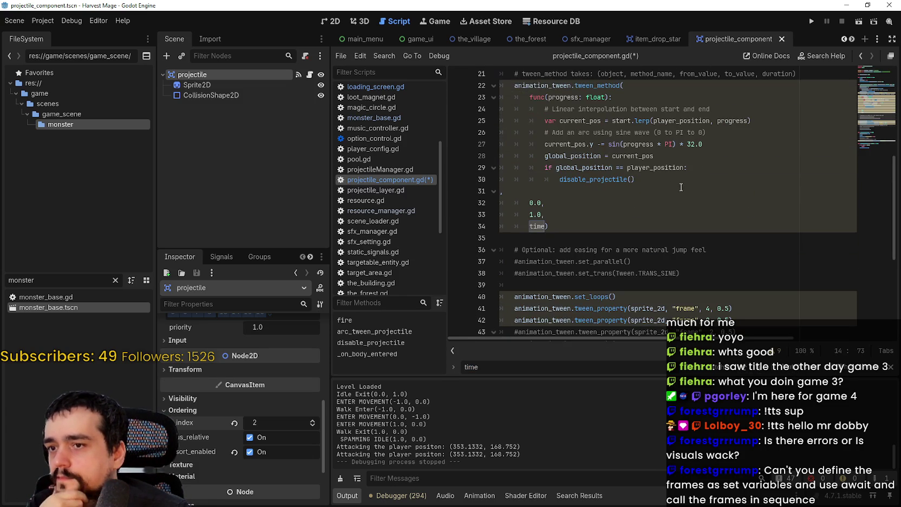
{"action": "left_click", "coordinate": [594, 203]}
{"action": "key", "text": "ctrl+s"}
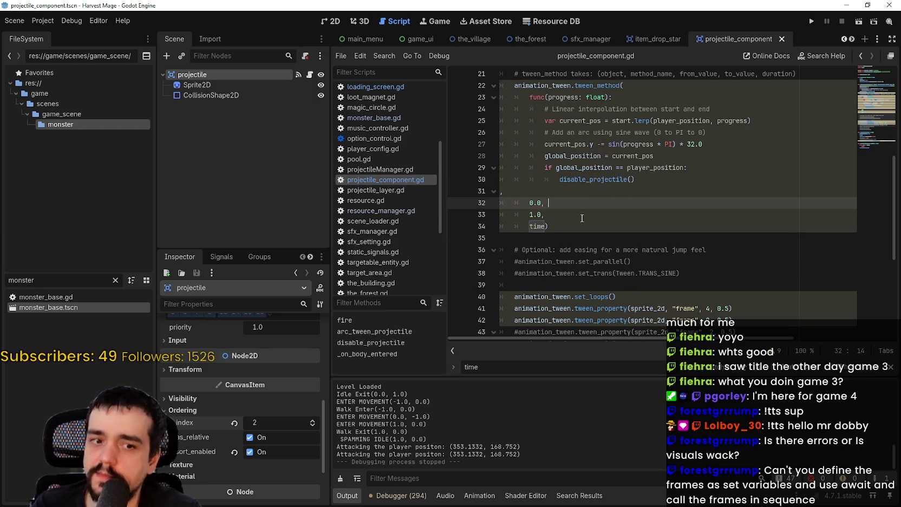
{"action": "scroll", "coordinate": [587, 238], "scroll_direction": "down", "scroll_amount": 1}
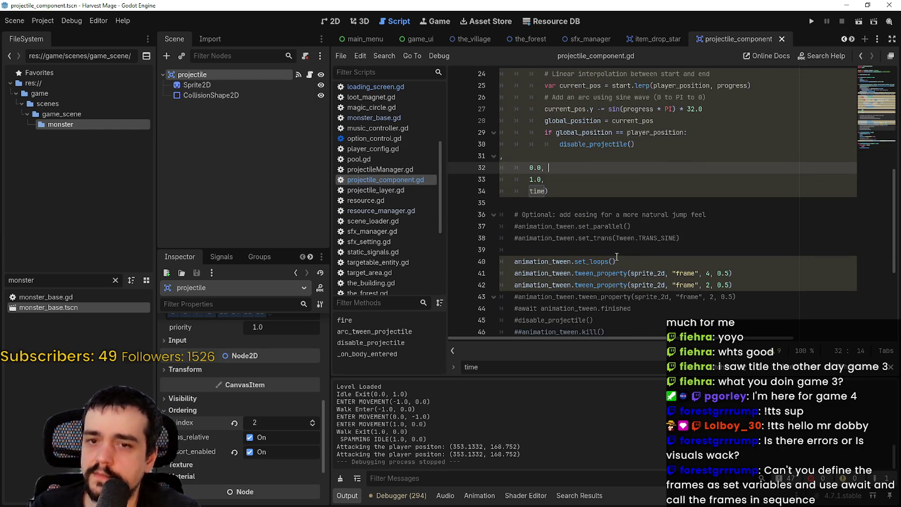
{"action": "scroll", "coordinate": [605, 245], "scroll_direction": "up", "scroll_amount": 1}
{"action": "double_click", "coordinate": [546, 227]}
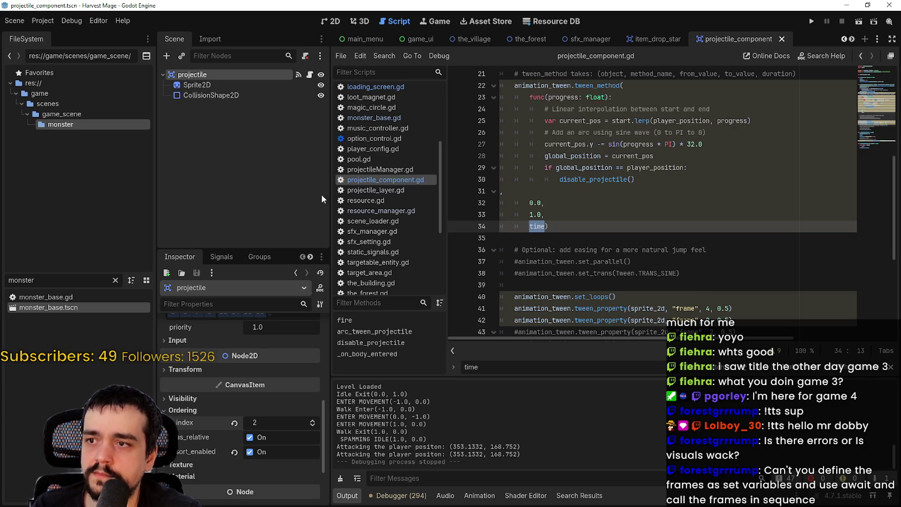
- Open monster_base.gd and scroll through its state functions using the minimap
{"action": "left_click", "coordinate": [382, 117]}
{"action": "scroll", "coordinate": [626, 261], "scroll_direction": "down", "scroll_amount": 3}
{"action": "scroll", "coordinate": [819, 198], "scroll_direction": "up", "scroll_amount": 3}
{"action": "mouse_move", "coordinate": [865, 212]}
{"action": "left_mouse_down"}
{"action": "mouse_move", "coordinate": [873, 142]}
{"action": "mouse_move", "coordinate": [873, 154]}
{"action": "left_mouse_up"}
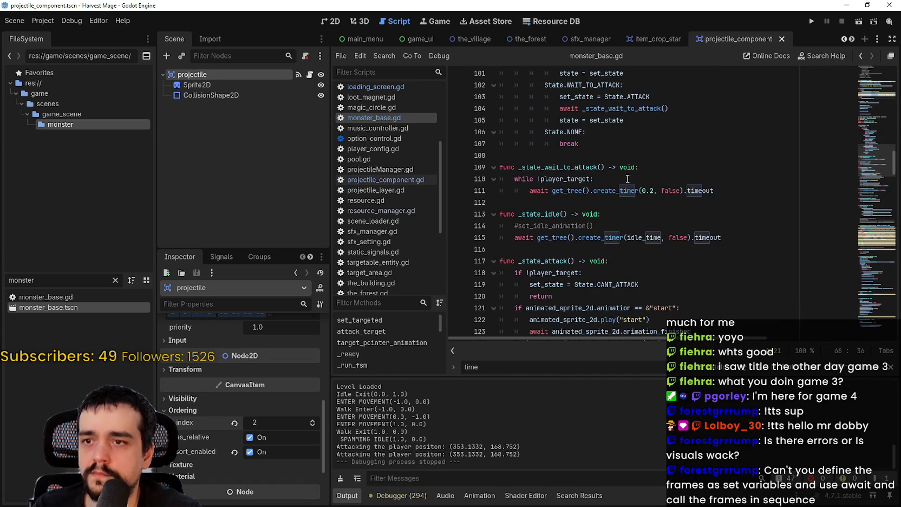
- Use Lookup Symbol on the state machine call to jump to _state_attack
{"action": "scroll", "coordinate": [622, 174], "scroll_direction": "up", "scroll_amount": 2}
{"action": "right_click", "coordinate": [628, 132]}
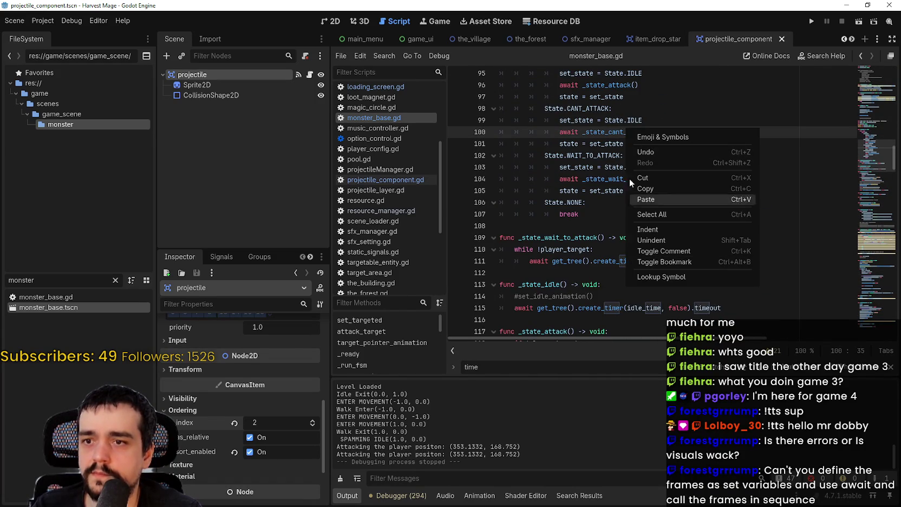
{"action": "scroll", "coordinate": [604, 128], "scroll_direction": "up", "scroll_amount": 2}
{"action": "left_click", "coordinate": [607, 157]}
- Look up the attack_target() call to reach its function definition
{"action": "left_click", "coordinate": [664, 304]}
{"action": "scroll", "coordinate": [541, 217], "scroll_direction": "down", "scroll_amount": 3}
{"action": "right_click", "coordinate": [541, 217]}
{"action": "left_click", "coordinate": [574, 363]}
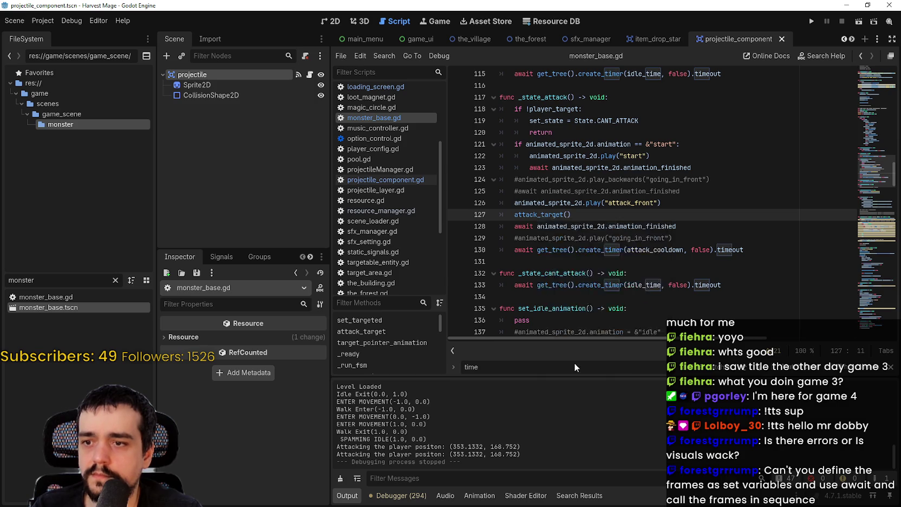
- Look up the projectile.fire call to reach fire() in projectile_component.gd
{"action": "scroll", "coordinate": [676, 338], "scroll_direction": "right", "scroll_amount": 2}
{"action": "scroll", "coordinate": [676, 338], "scroll_direction": "right", "scroll_amount": 1}
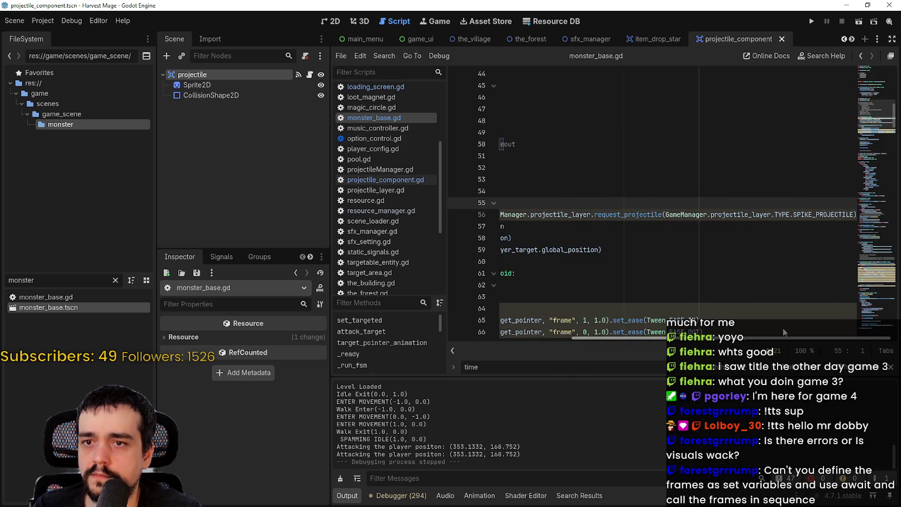
{"action": "scroll", "coordinate": [676, 338], "scroll_direction": "left", "scroll_amount": 5}
{"action": "scroll", "coordinate": [579, 242], "scroll_direction": "down", "scroll_amount": 2}
{"action": "left_click", "coordinate": [574, 171]}
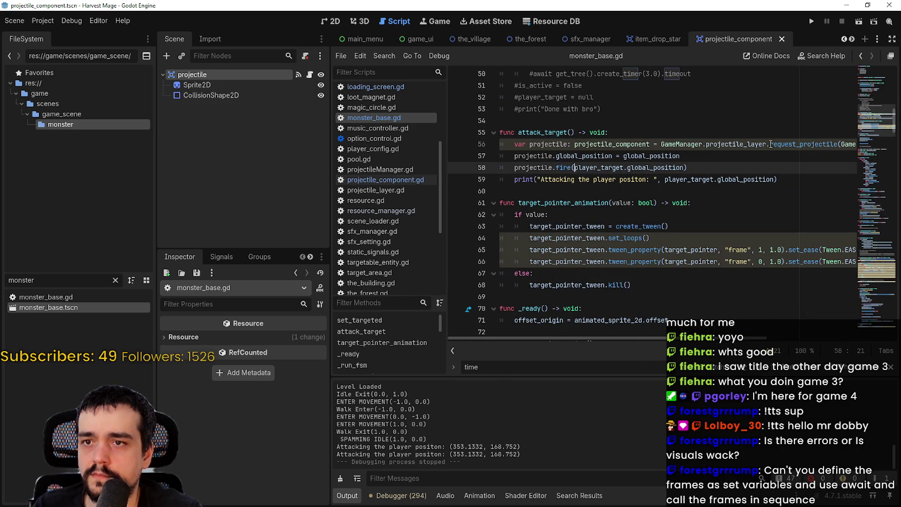
{"action": "left_click", "coordinate": [556, 190]}
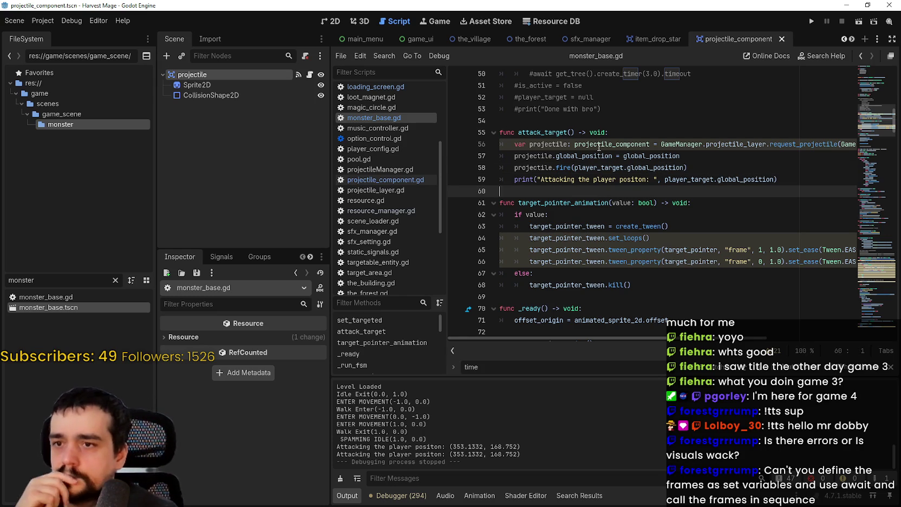
{"action": "right_click", "coordinate": [567, 171]}
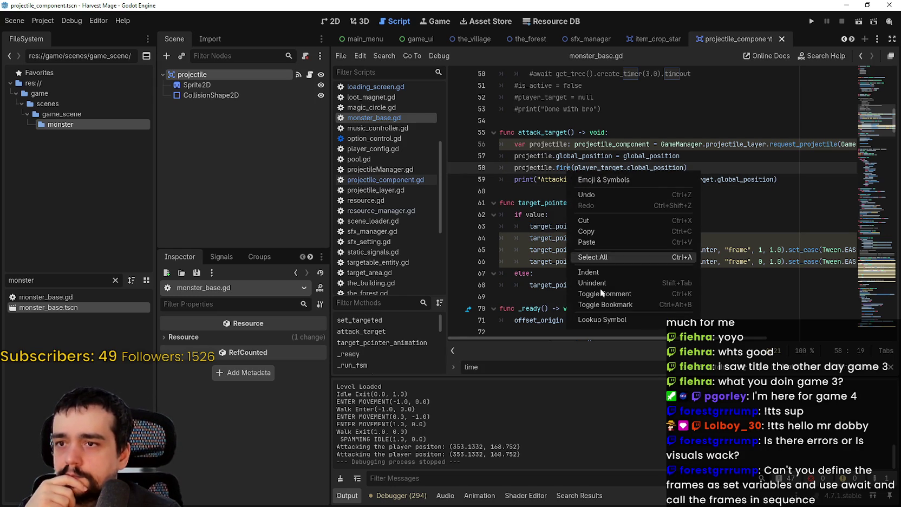
{"action": "left_click", "coordinate": [625, 321]}
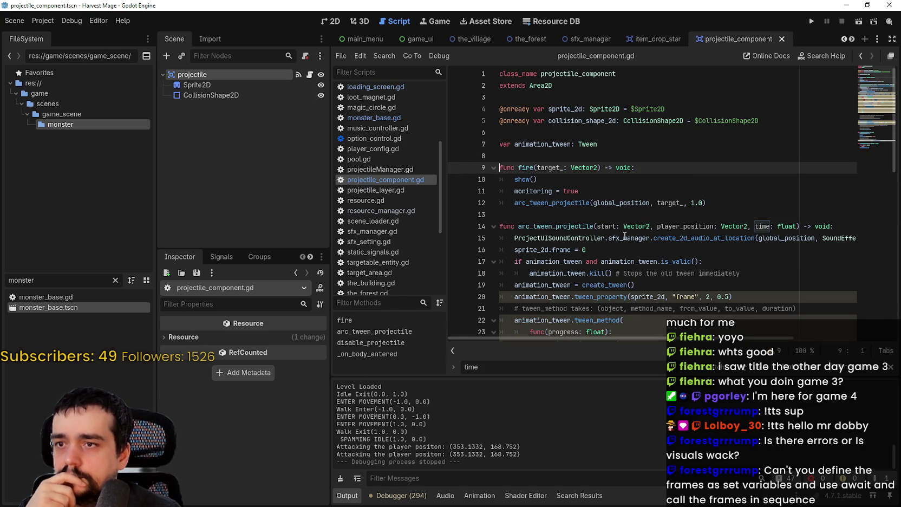
- Set the fire() duration to 2.0, test it in the maximized game, then relaunch
{"action": "double_click", "coordinate": [693, 203]}
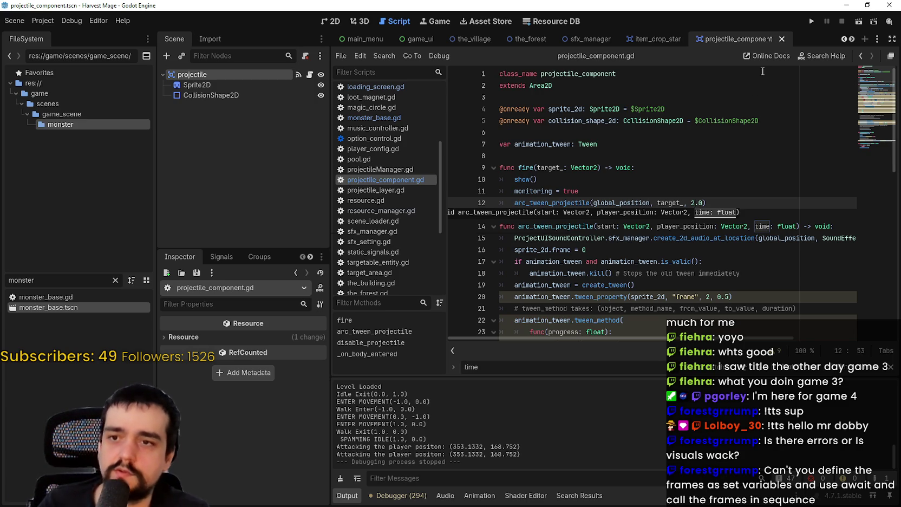
{"action": "key", "text": "F5"}
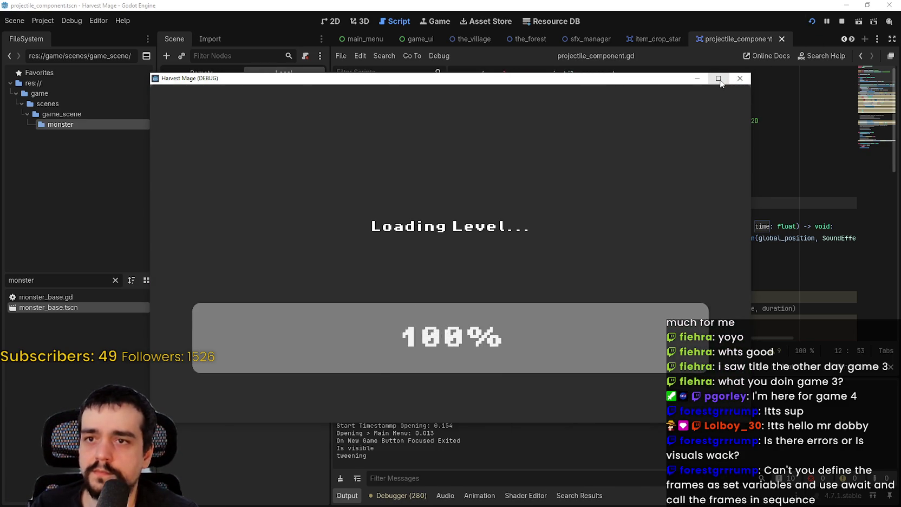
{"action": "left_click", "coordinate": [719, 78]}
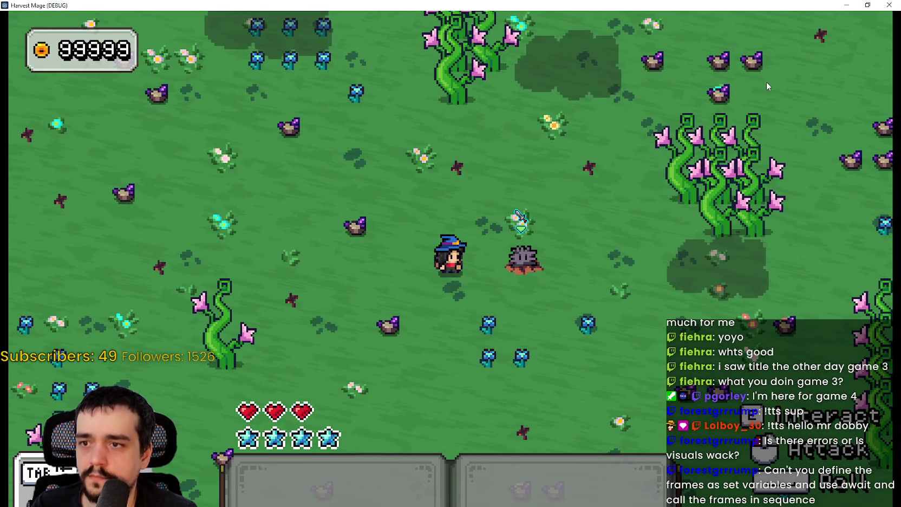
{"action": "left_click", "coordinate": [896, 5]}
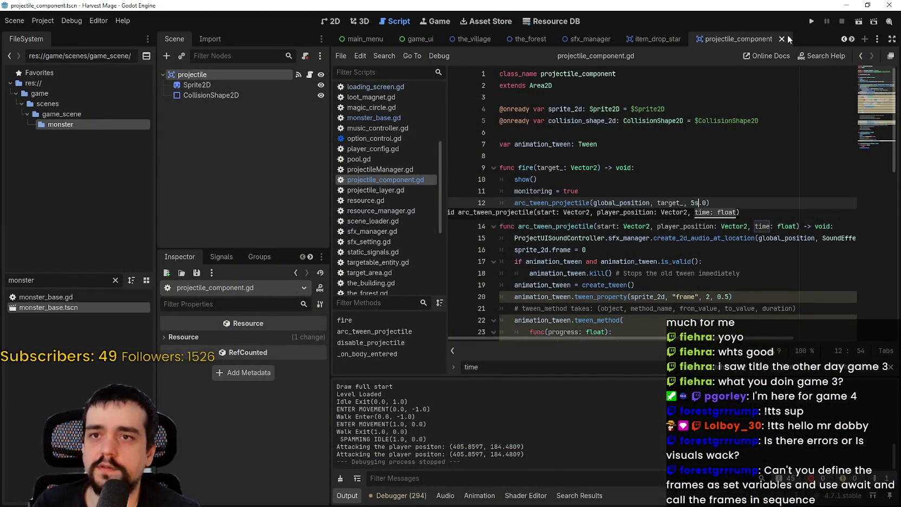
{"action": "left_click", "coordinate": [810, 20]}
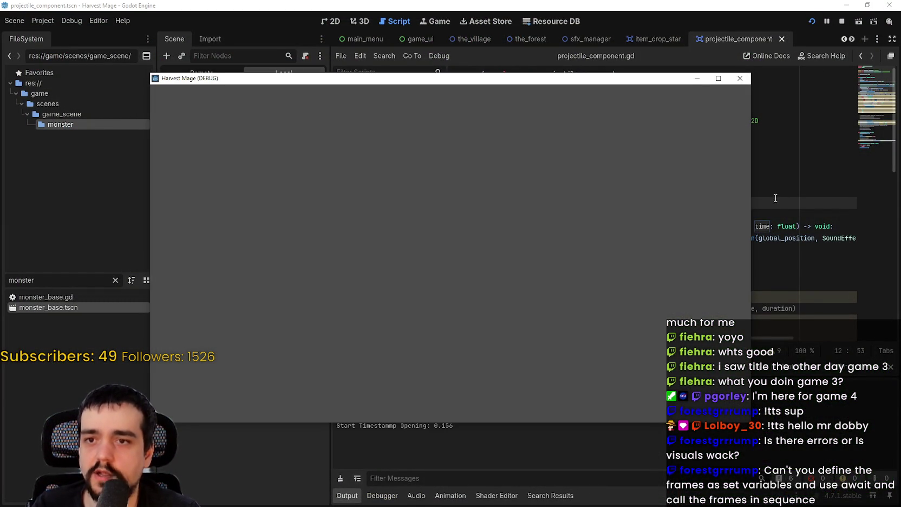
- Stop the running game, change the fire() duration to 5.0, and run again
{"action": "left_click", "coordinate": [763, 120]}
{"action": "left_click", "coordinate": [838, 22]}
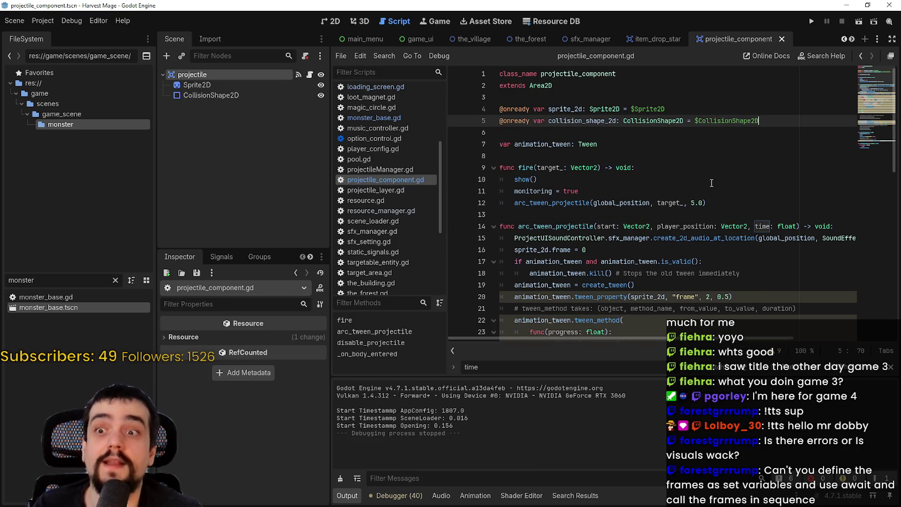
{"action": "double_click", "coordinate": [687, 200]}
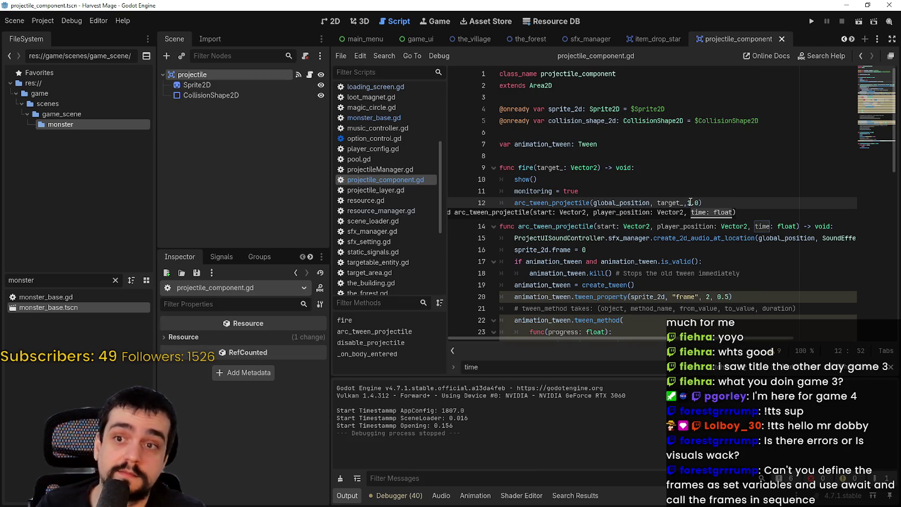
{"action": "left_click", "coordinate": [812, 21]}
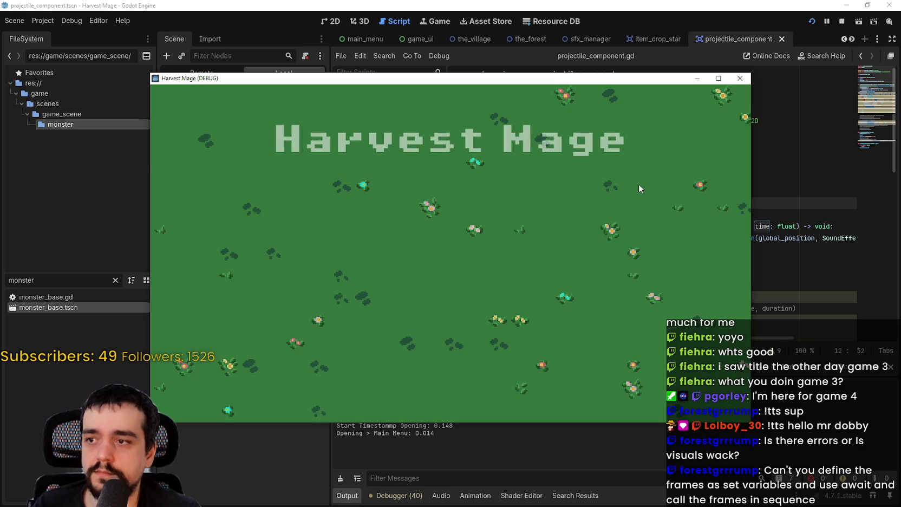
- Continue the saved game, walk toward the monster to watch projectiles, then stop with F8
{"action": "left_click", "coordinate": [309, 263]}
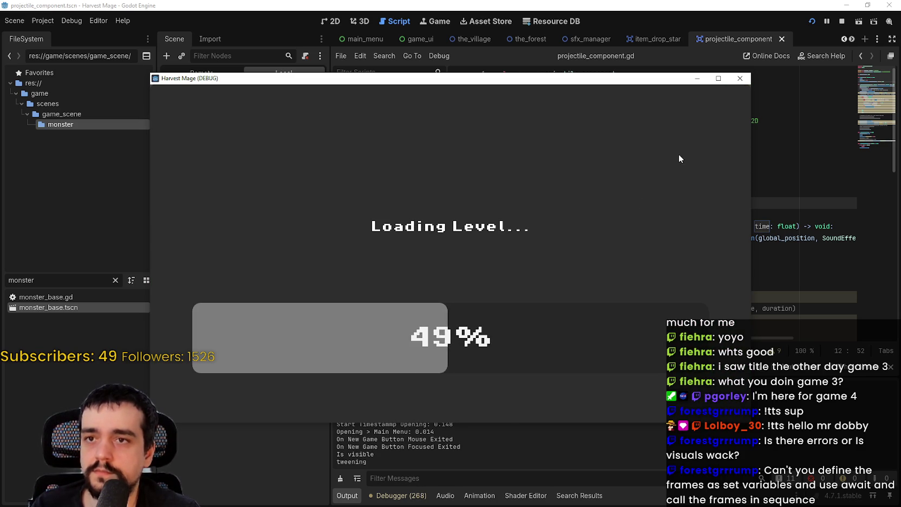
{"action": "key", "text": "a"}
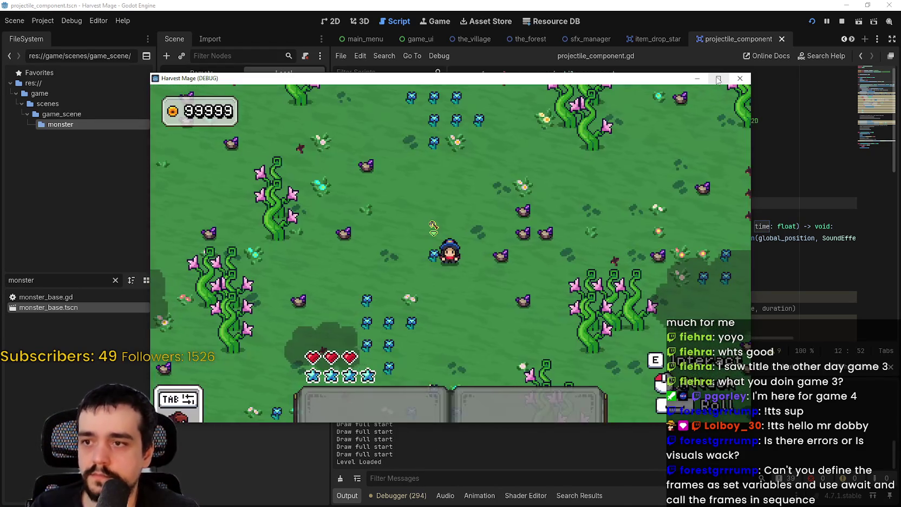
{"action": "left_click", "coordinate": [718, 79]}
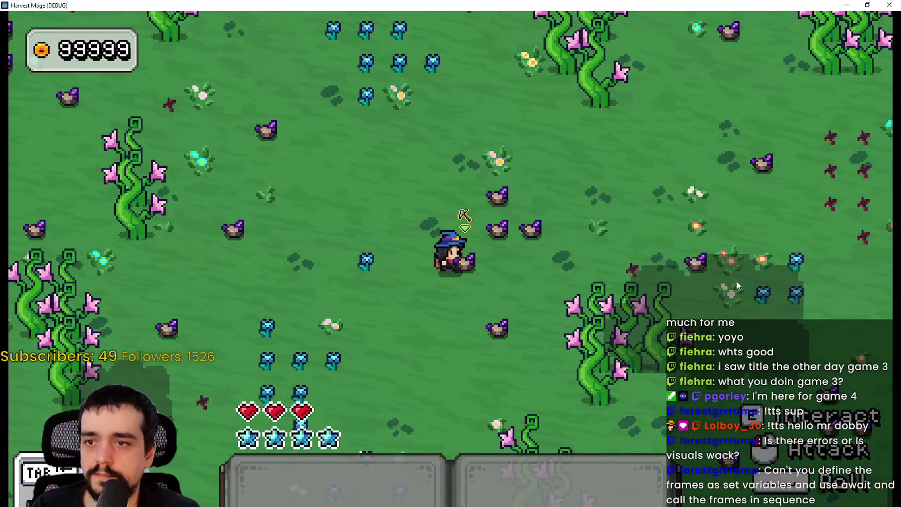
{"action": "key", "text": "d"}
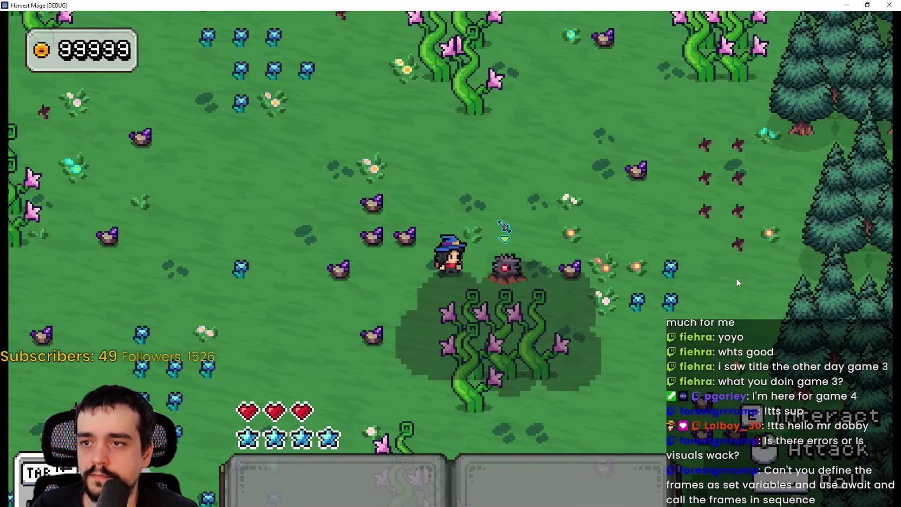
{"action": "key", "text": "s"}
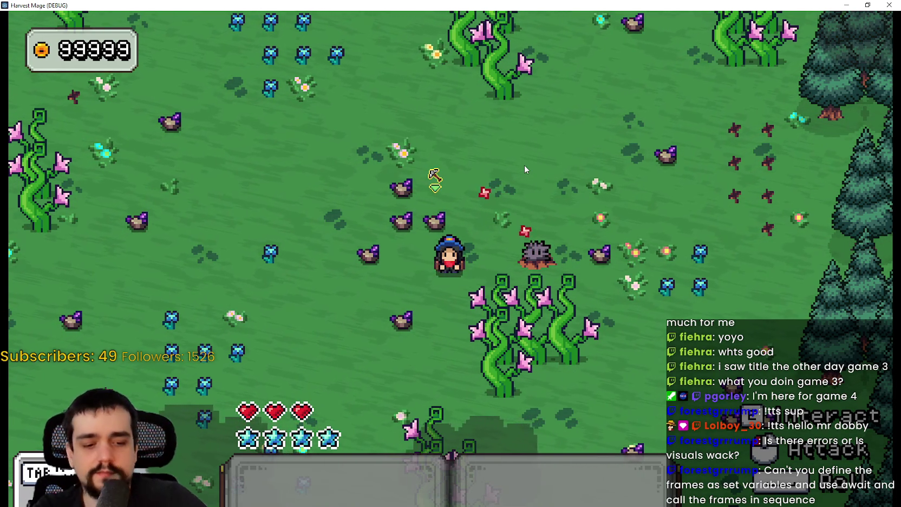
{"action": "left_click", "coordinate": [867, 5]}
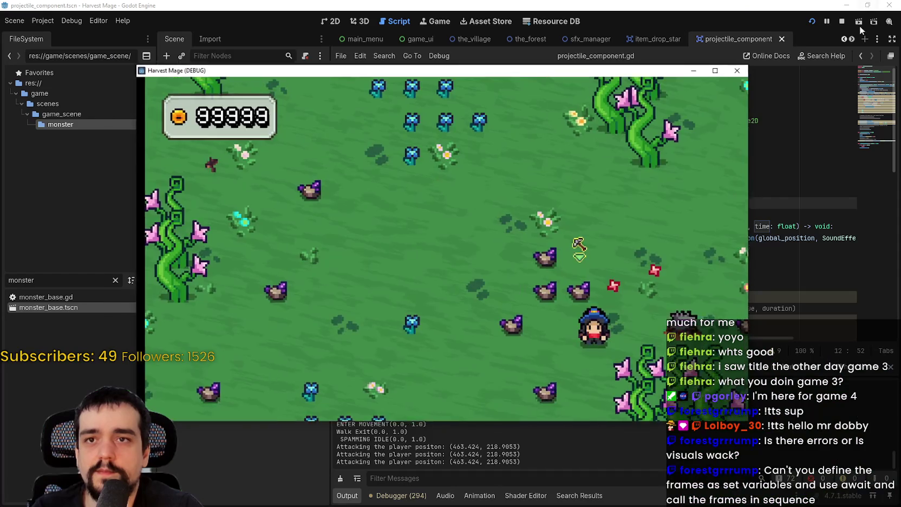
{"action": "key", "text": "F8"}
{"action": "scroll", "coordinate": [643, 235], "scroll_direction": "down", "scroll_amount": 3}
{"action": "scroll", "coordinate": [644, 236], "scroll_direction": "down", "scroll_amount": 4}
- Open a new blank line directly after the set_loops() call
{"action": "mouse_move", "coordinate": [732, 167]}
{"action": "left_mouse_down"}
{"action": "mouse_move", "coordinate": [509, 165]}
{"action": "mouse_move", "coordinate": [499, 132]}
{"action": "left_mouse_up"}
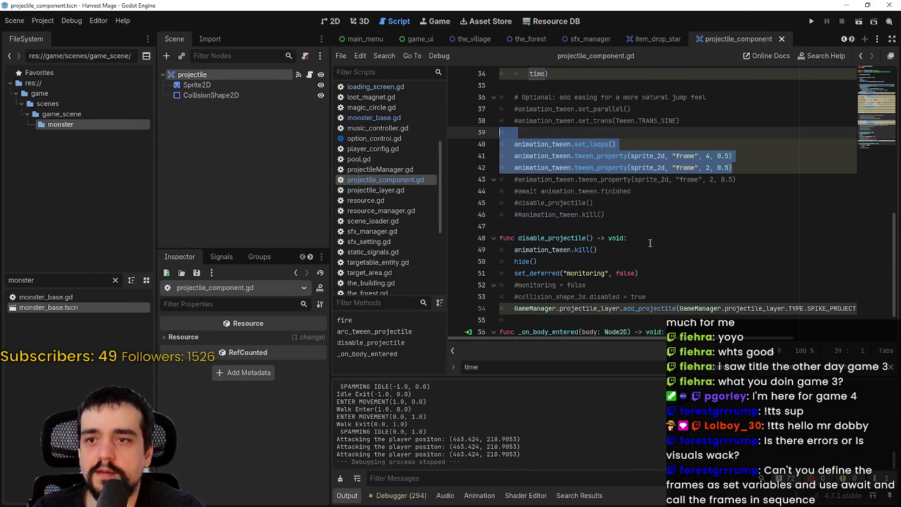
{"action": "scroll", "coordinate": [650, 243], "scroll_direction": "up", "scroll_amount": 1}
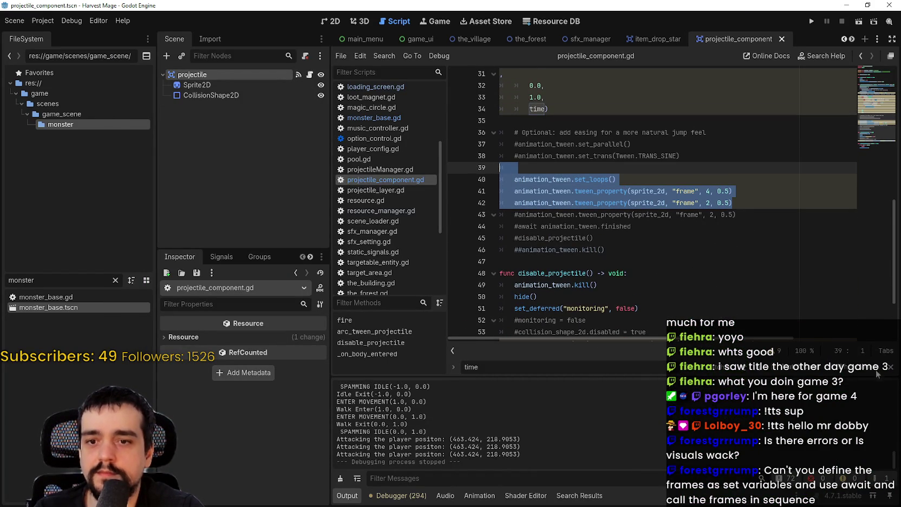
{"action": "scroll", "coordinate": [703, 249], "scroll_direction": "up", "scroll_amount": 2}
{"action": "left_click", "coordinate": [703, 249]}
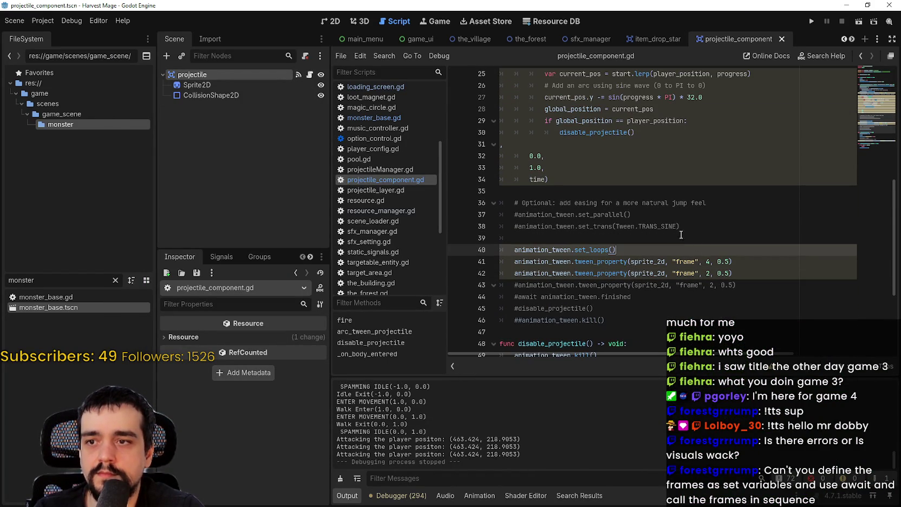
{"action": "left_click", "coordinate": [672, 227]}
{"action": "left_click", "coordinate": [681, 241]}
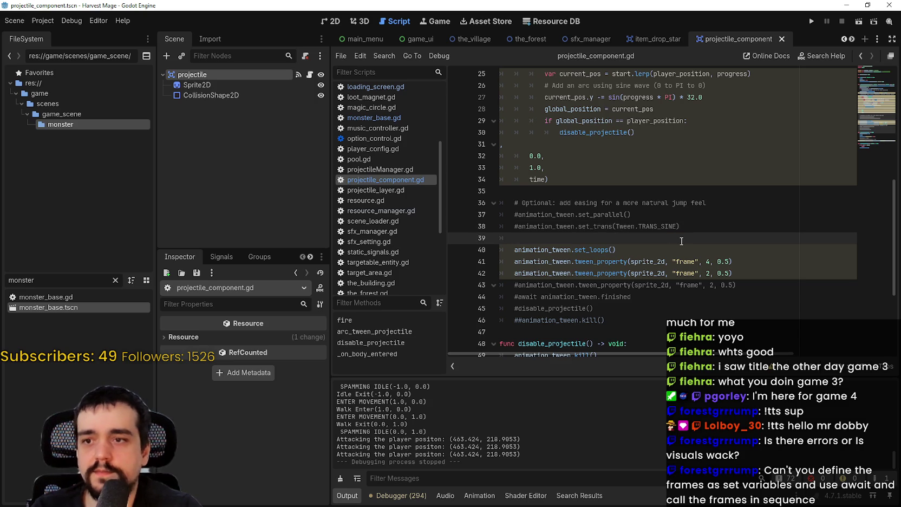
{"action": "key", "text": "Down"}
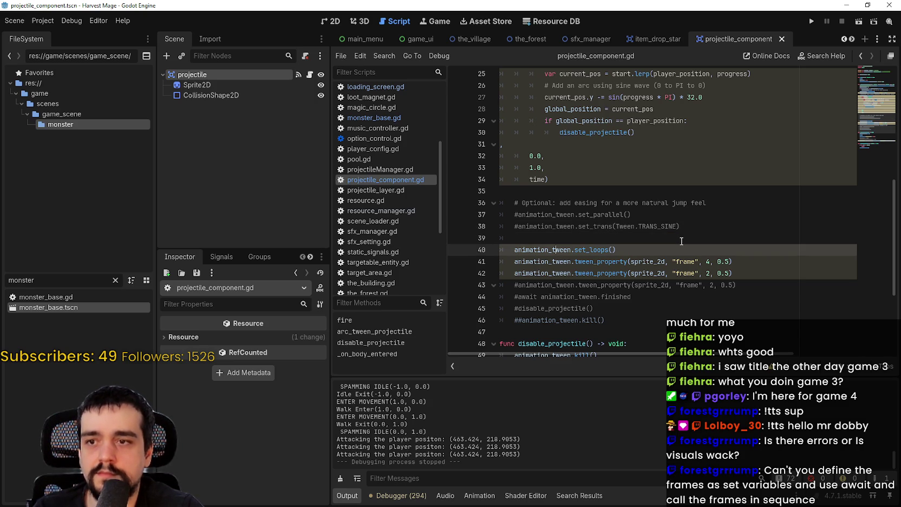
{"action": "key", "text": "Return"}
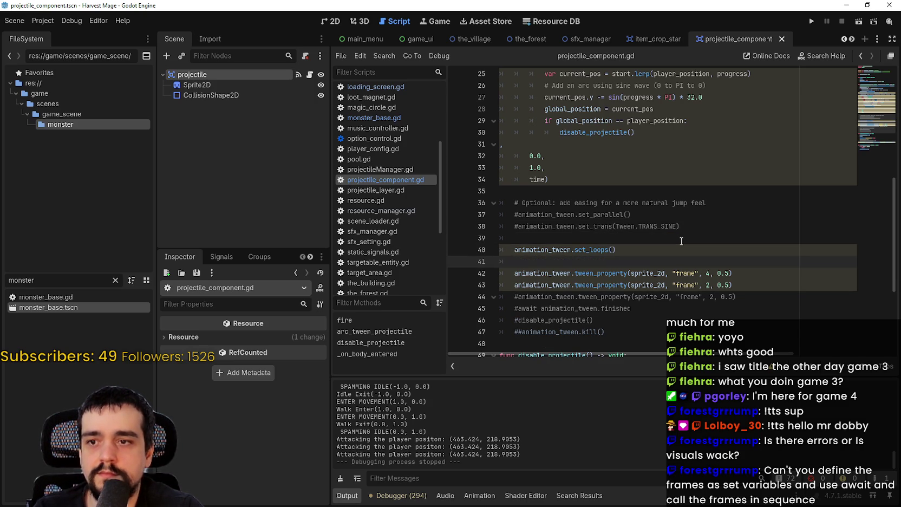
{"action": "key", "text": "BackSpace"}
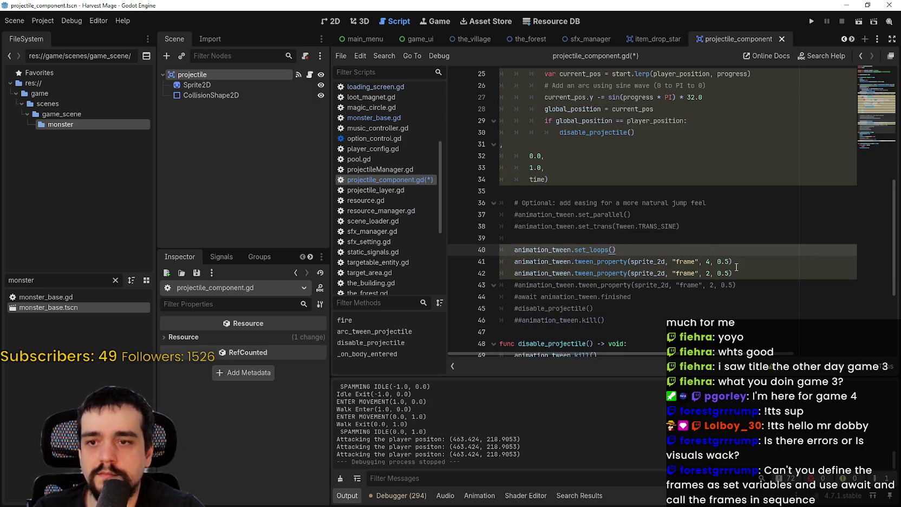
{"action": "key", "text": "Return"}
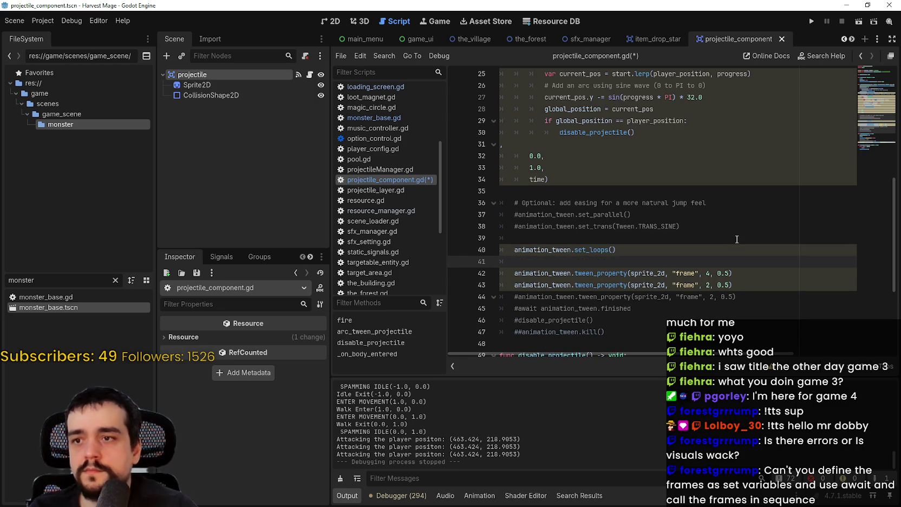
- Paste animation_tween.set_parallel() onto the new line 41, save, and run the project
{"action": "left_click_drag", "start_coordinate": [518, 214], "coordinate": [652, 217]}
{"action": "key", "text": "ctrl+c"}
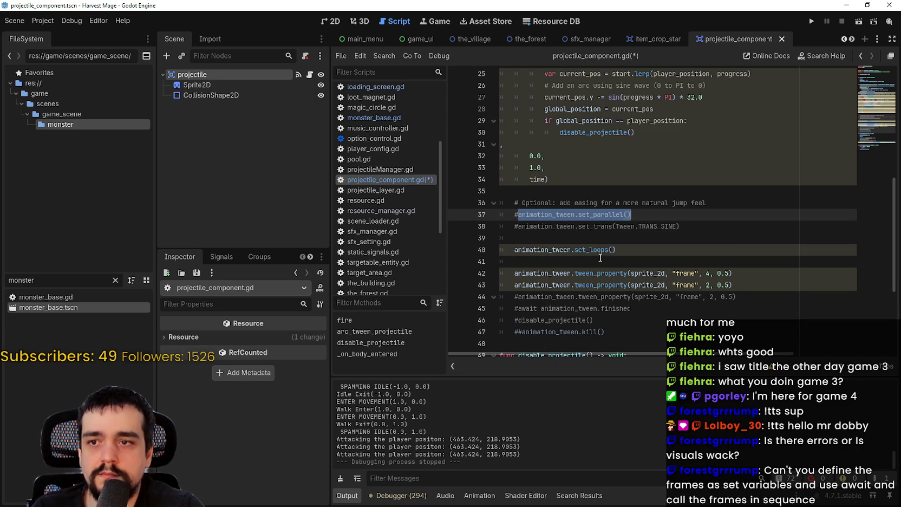
{"action": "left_click", "coordinate": [600, 261]}
{"action": "key", "text": "ctrl+v"}
{"action": "key", "text": "ctrl+s"}
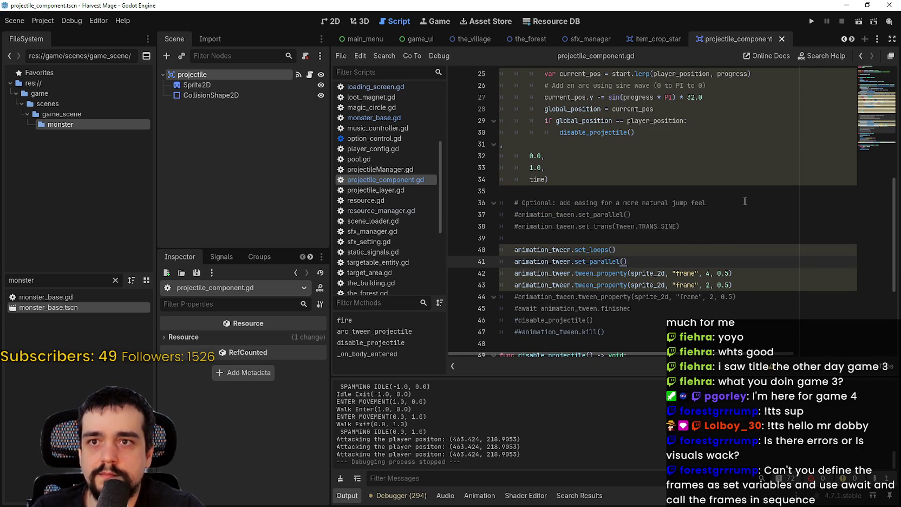
{"action": "left_click", "coordinate": [813, 22]}
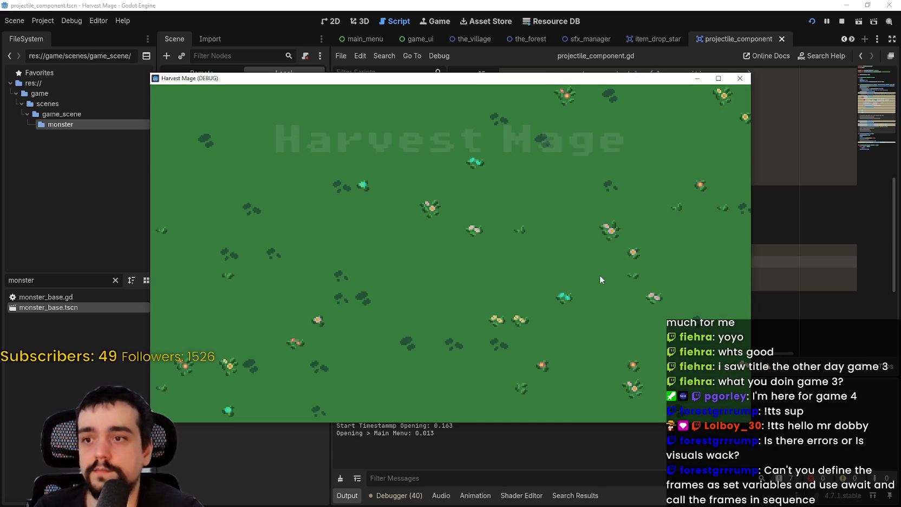
- Start a New Game, maximize the window, and walk around near the hedgehog
{"action": "left_click", "coordinate": [253, 227]}
{"action": "left_click_drag", "start_coordinate": [628, 81], "coordinate": [689, 25]}
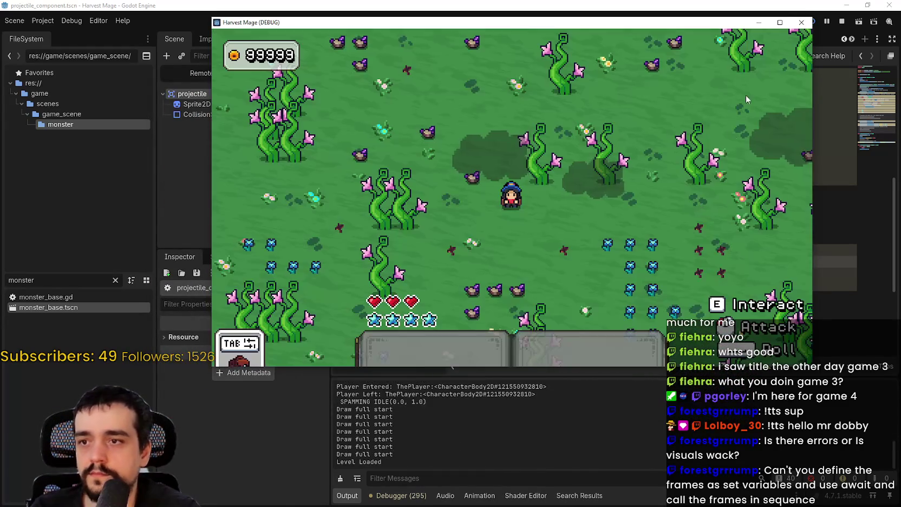
{"action": "left_click", "coordinate": [779, 22]}
{"action": "key", "text": "d"}
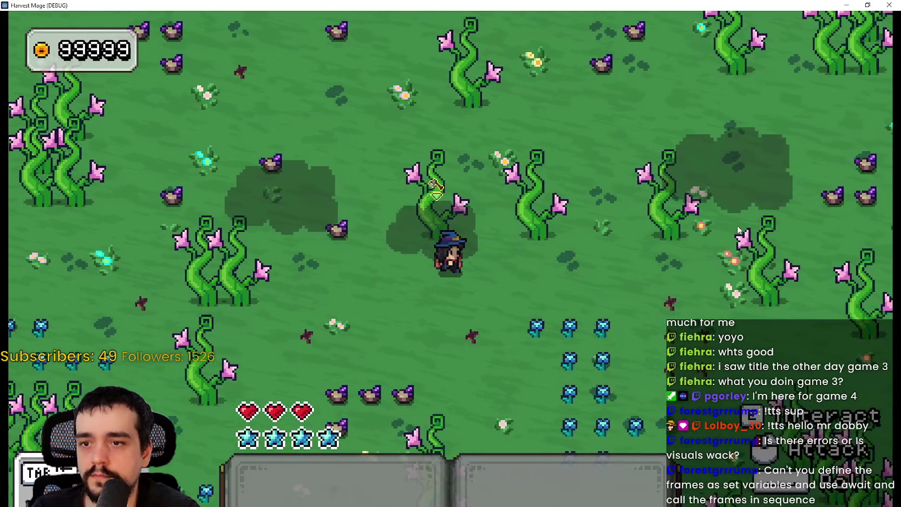
{"action": "key", "text": "s"}
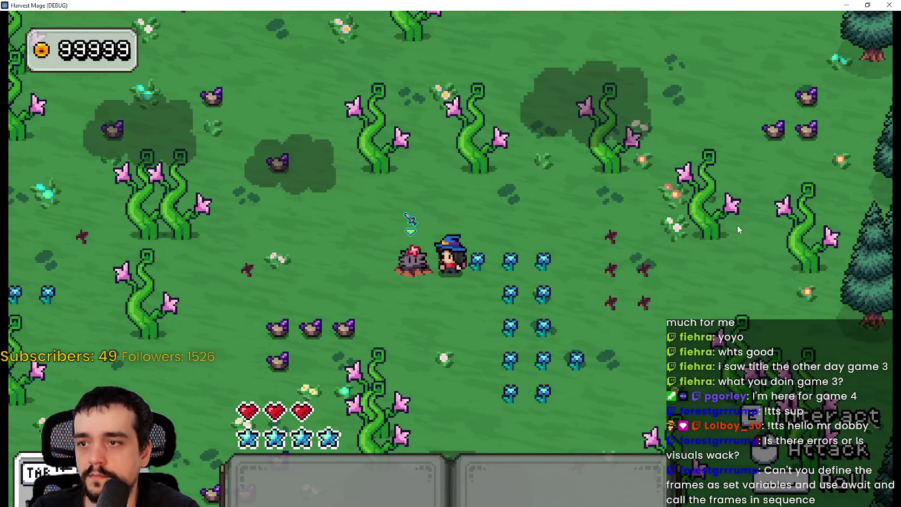
{"action": "key", "text": "a"}
{"action": "key", "text": "w"}
{"action": "key", "text": "s"}
{"action": "key", "text": "a"}
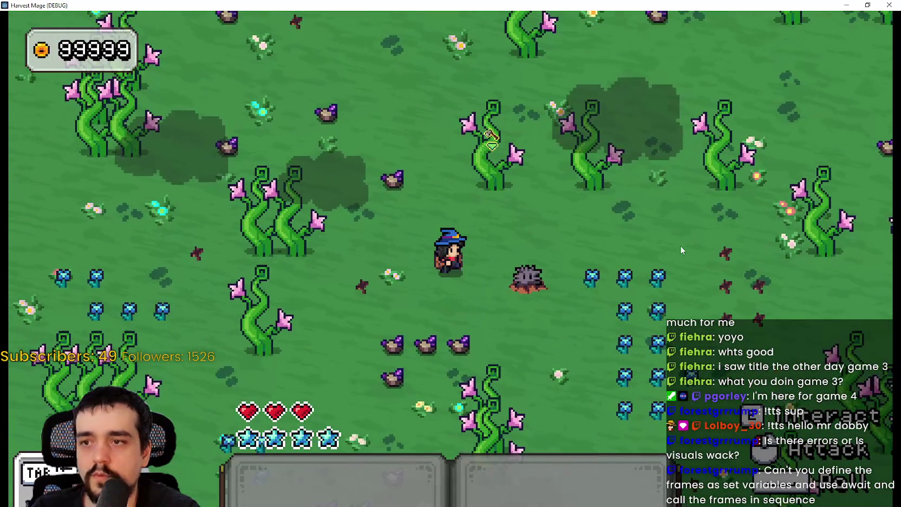
- Stop the game with F8 and delete the set_parallel() line below set_loops()
{"action": "key", "text": "a"}
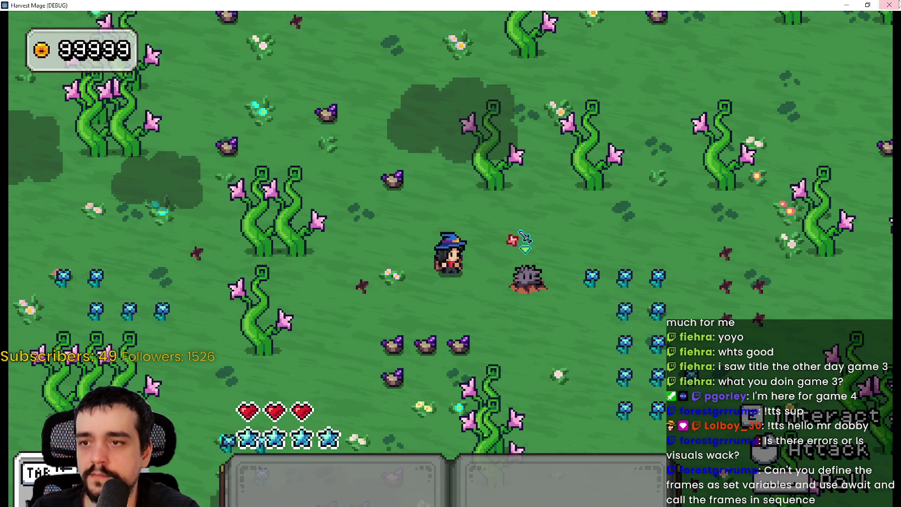
{"action": "key", "text": "F8"}
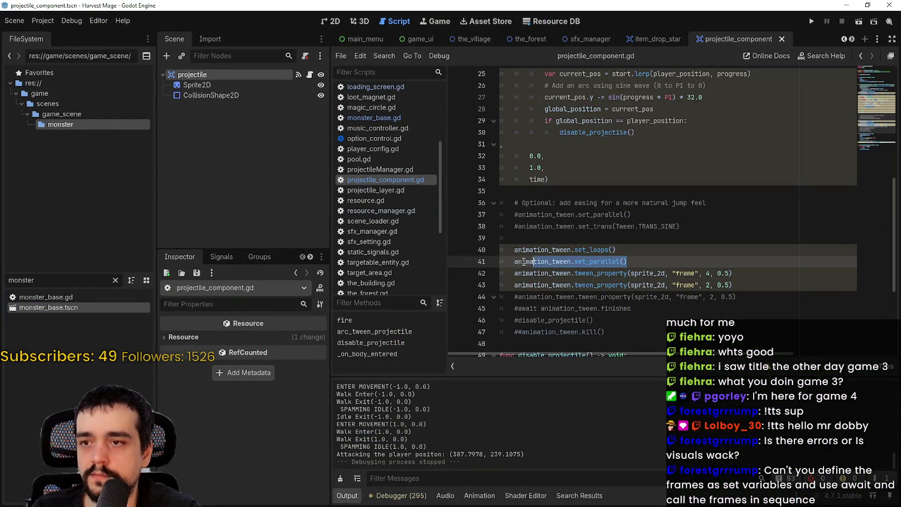
{"action": "key", "text": "BackSpace"}
{"action": "key", "text": "BackSpace"}
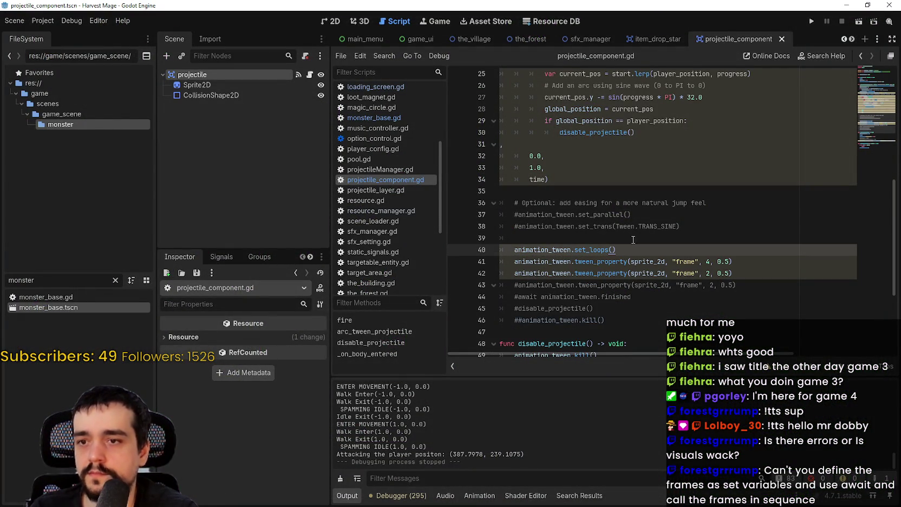
- Paste set_parallel() on a new line after the frame 4 tween, save, and run
{"action": "left_click", "coordinate": [742, 257]}
{"action": "key", "text": "Return"}
{"action": "key", "text": "ctrl+v"}
{"action": "key", "text": "ctrl+s"}
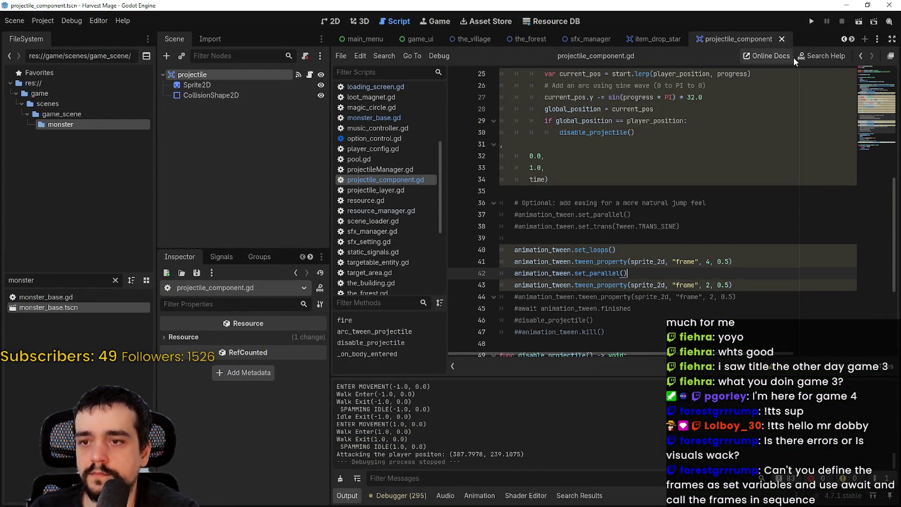
{"action": "left_click", "coordinate": [811, 21]}
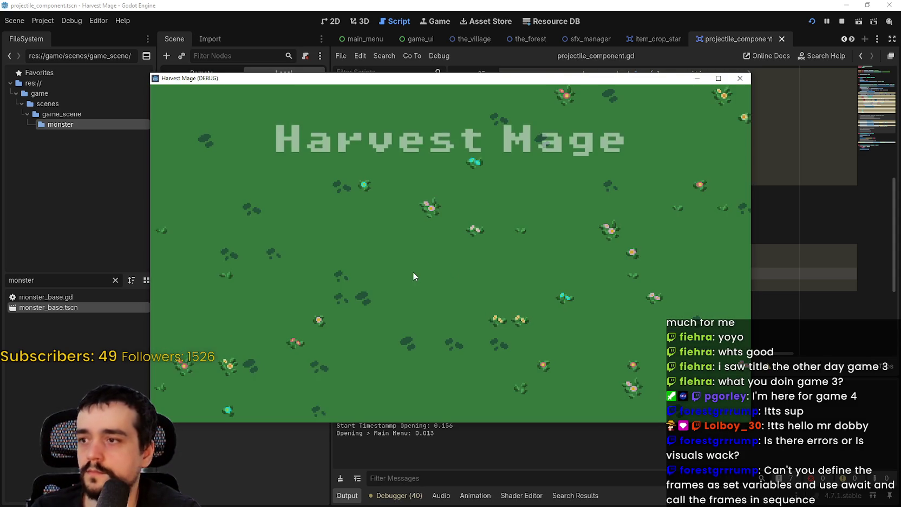
- Start a New Game, walk the character right in full screen, then stop with F8
{"action": "key", "text": "Return"}
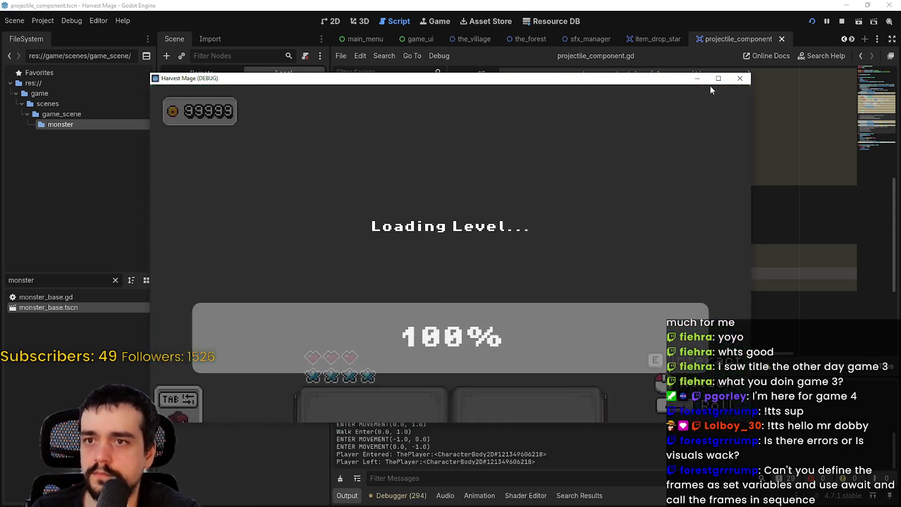
{"action": "left_click", "coordinate": [718, 78]}
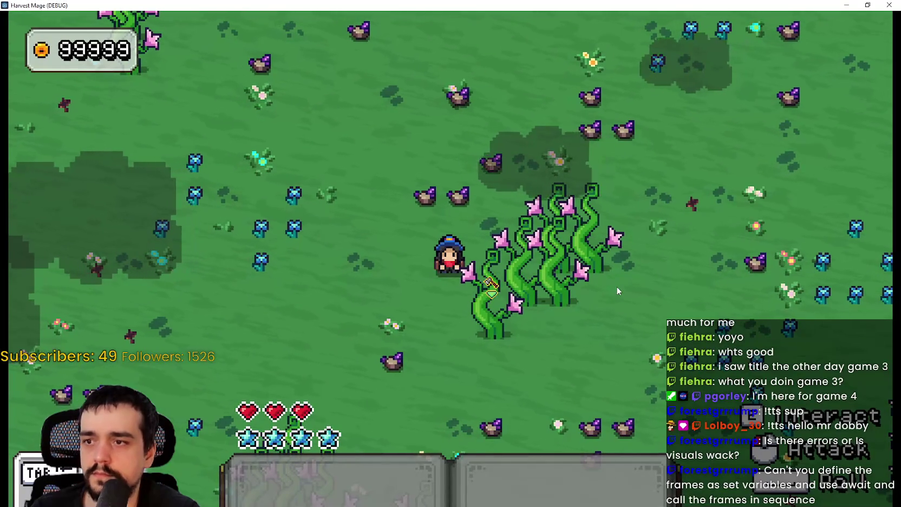
{"action": "key", "text": "d"}
{"action": "key", "text": "w"}
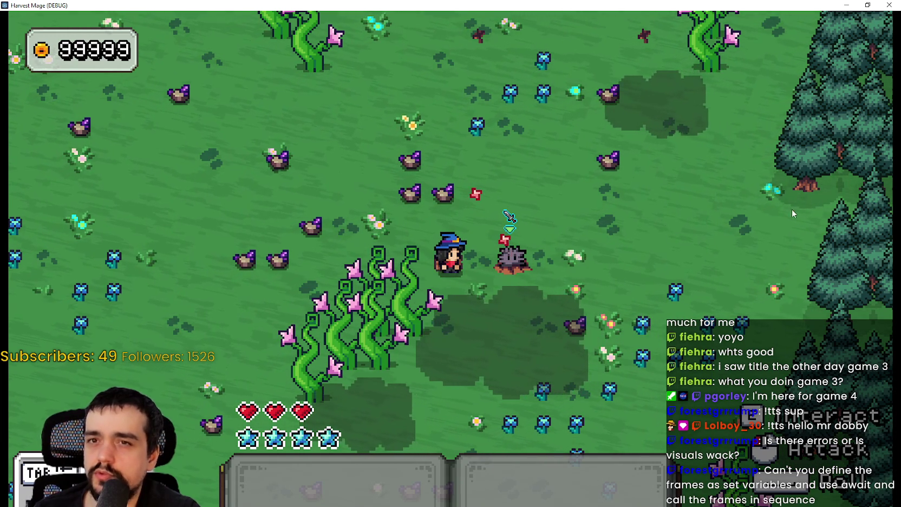
{"action": "key", "text": "F8"}
{"action": "scroll", "coordinate": [629, 249], "scroll_direction": "up", "scroll_amount": 4}
{"action": "scroll", "coordinate": [632, 239], "scroll_direction": "down", "scroll_amount": 2}
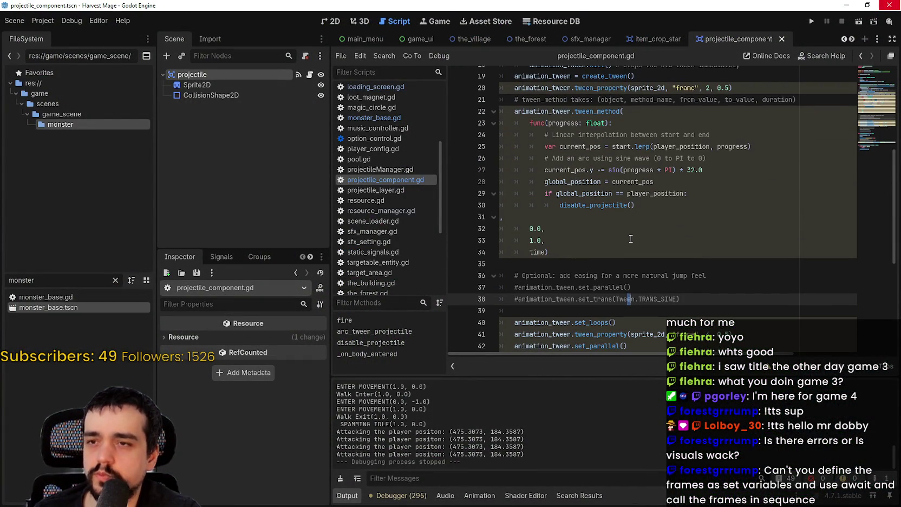
- Move set_parallel() to line 21 after the first frame tween, then save and run
{"action": "scroll", "coordinate": [630, 238], "scroll_direction": "down", "scroll_amount": 3}
{"action": "left_click", "coordinate": [650, 230]}
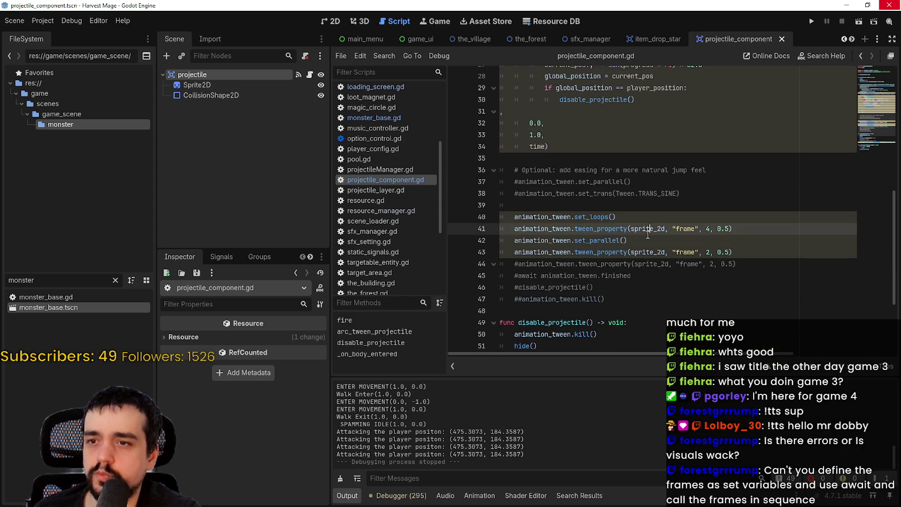
{"action": "left_click_drag", "start_coordinate": [647, 240], "coordinate": [513, 236]}
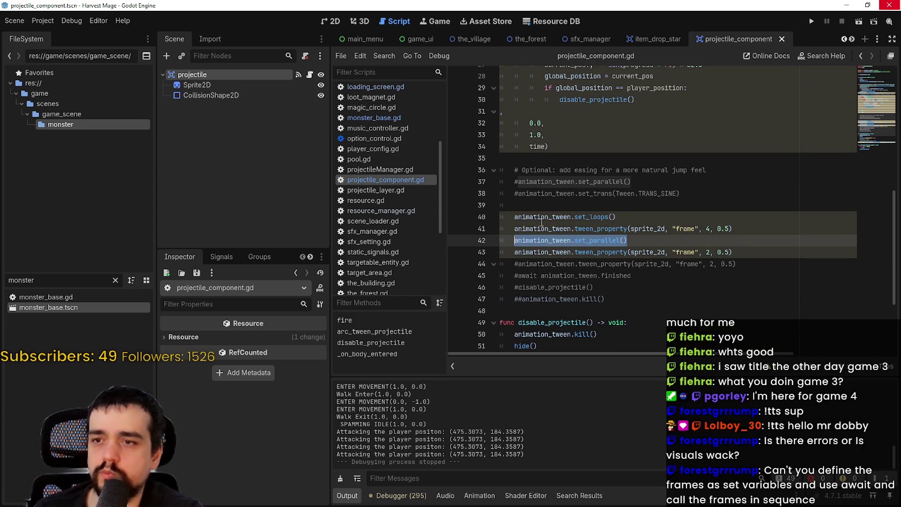
{"action": "key", "text": "alt+Up"}
{"action": "key", "text": "alt+Up"}
{"action": "key", "text": "alt+Up"}
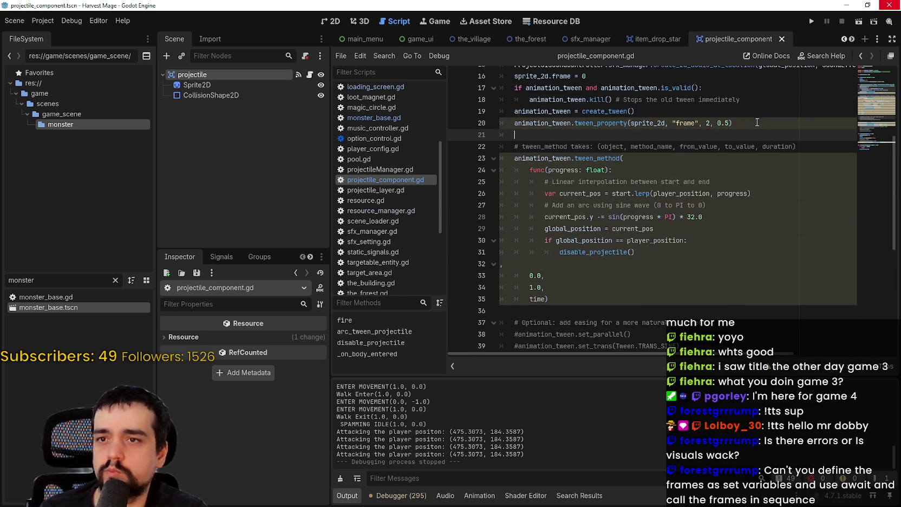
{"action": "key", "text": "ctrl+v"}
{"action": "key", "text": "F5"}
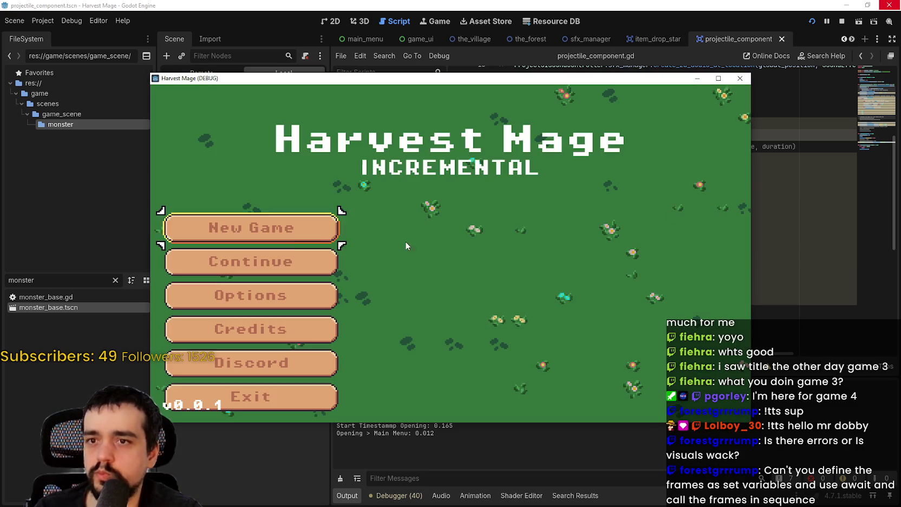
- Start a New Game, walk right to watch projectiles, then close the game
{"action": "left_click", "coordinate": [255, 226]}
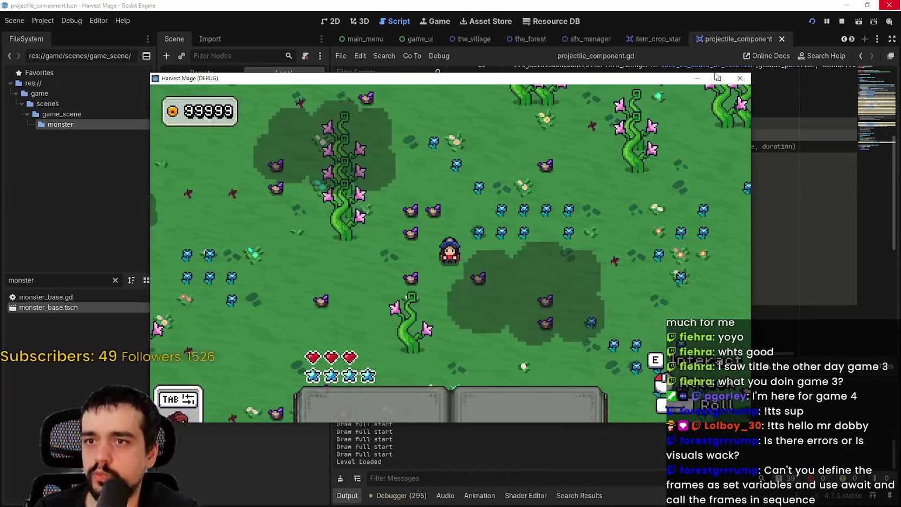
{"action": "key", "text": "d"}
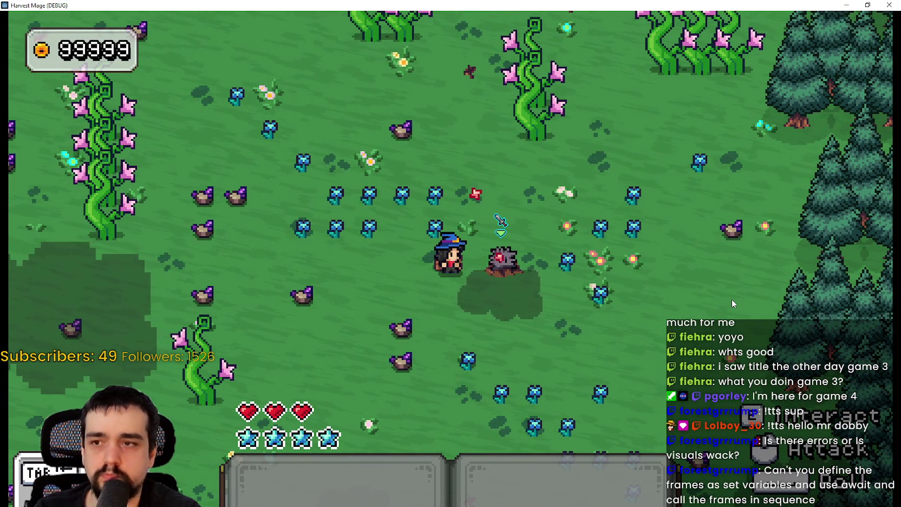
{"action": "key", "text": "alt+F4"}
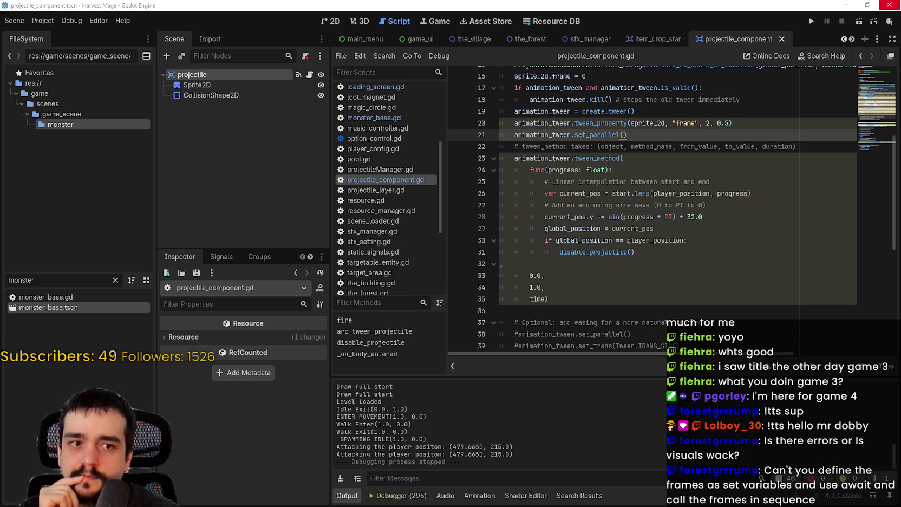
- Delete the set_parallel() line near the top of the script
{"action": "left_click", "coordinate": [688, 253]}
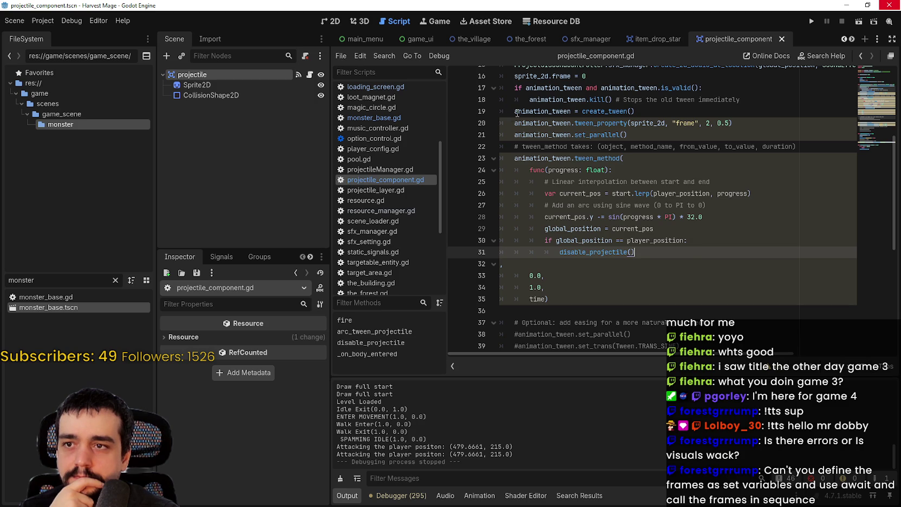
{"action": "left_click", "coordinate": [524, 136]}
{"action": "scroll", "coordinate": [524, 138], "scroll_direction": "up", "scroll_amount": 1}
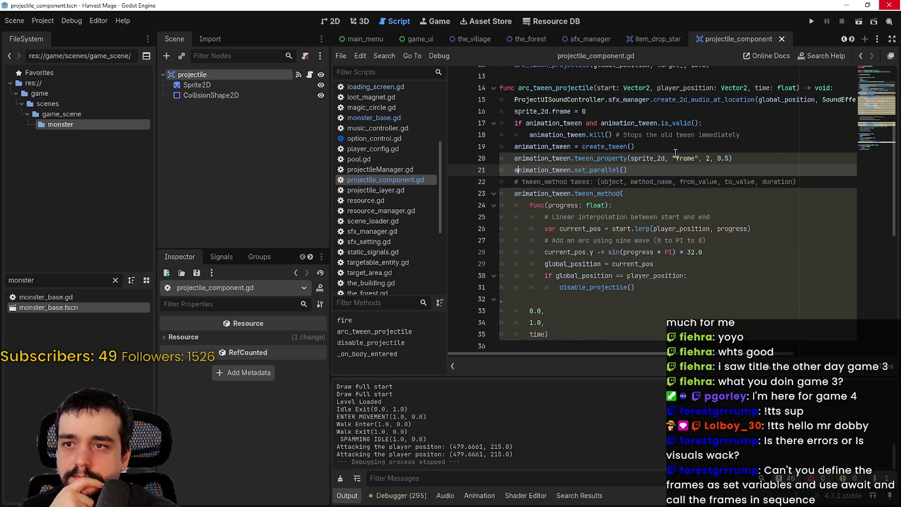
{"action": "left_click", "coordinate": [467, 164]}
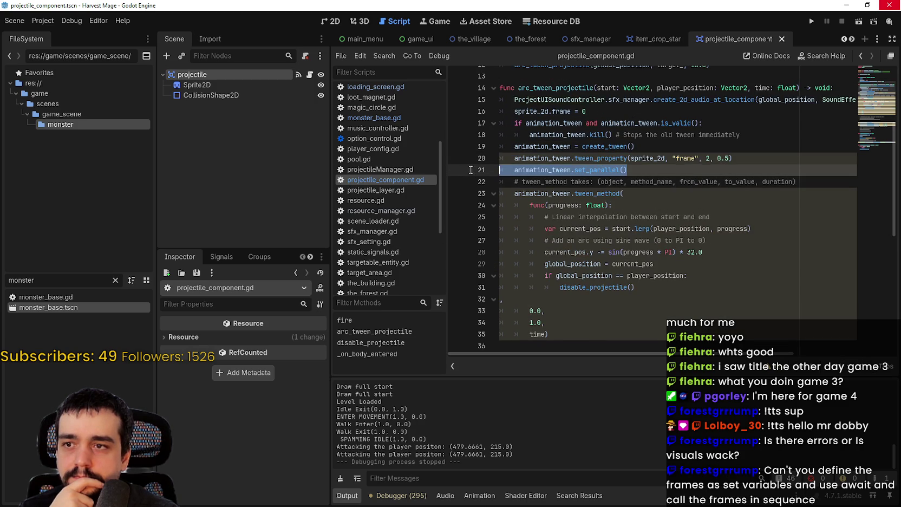
{"action": "key", "text": "ctrl+x"}
{"action": "scroll", "coordinate": [641, 208], "scroll_direction": "down", "scroll_amount": 5}
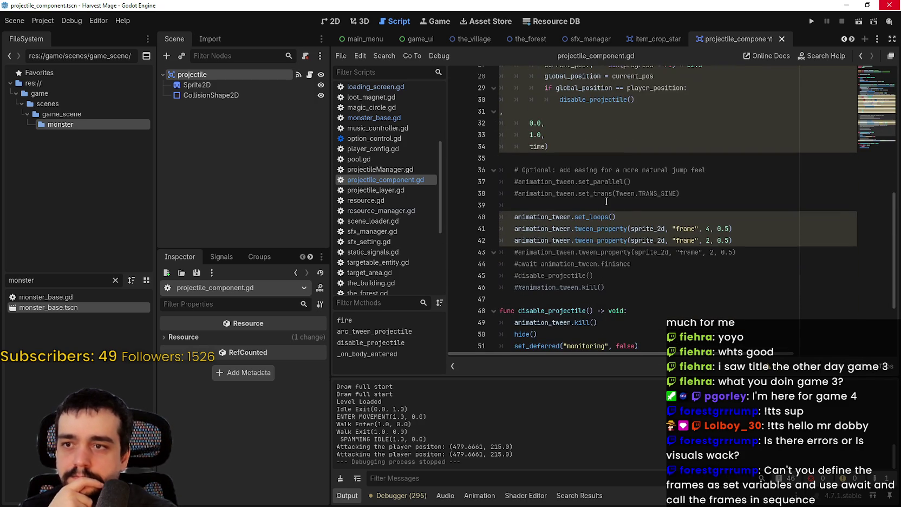
- Comment out the frame 2 tween_property line with a leading #
{"action": "left_click", "coordinate": [641, 208]}
{"action": "scroll", "coordinate": [748, 245], "scroll_direction": "up", "scroll_amount": 5}
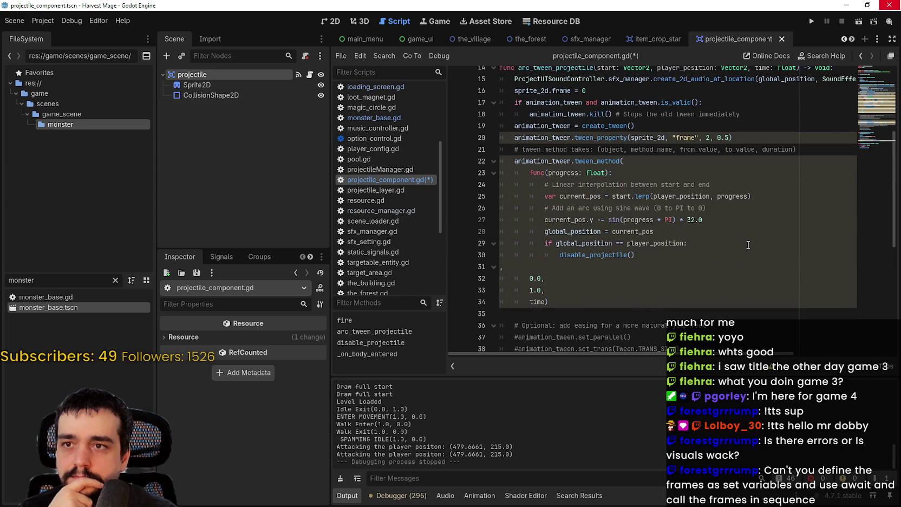
{"action": "scroll", "coordinate": [748, 245], "scroll_direction": "down", "scroll_amount": 3}
{"action": "left_click", "coordinate": [755, 290]}
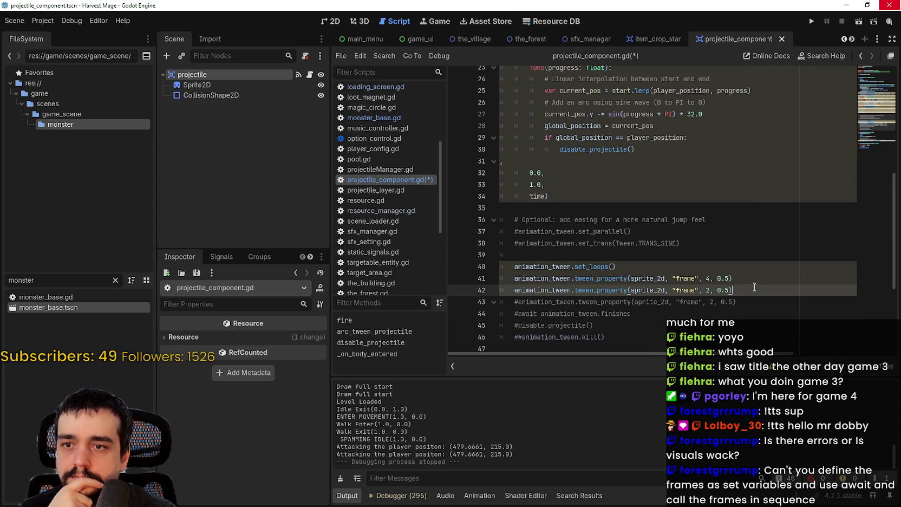
{"action": "left_click", "coordinate": [662, 263]}
{"action": "left_click_drag", "start_coordinate": [743, 286], "coordinate": [454, 291]}
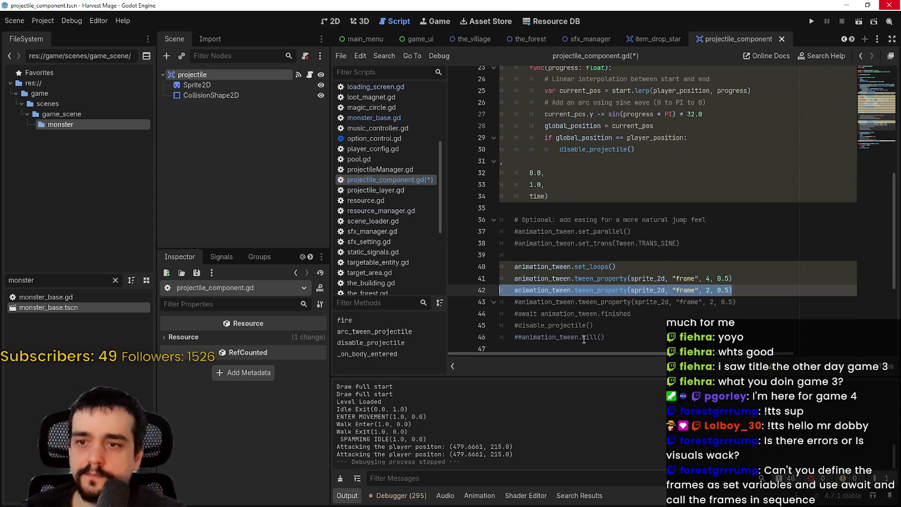
{"action": "key", "text": "Left"}
{"action": "type", "text": "#"}
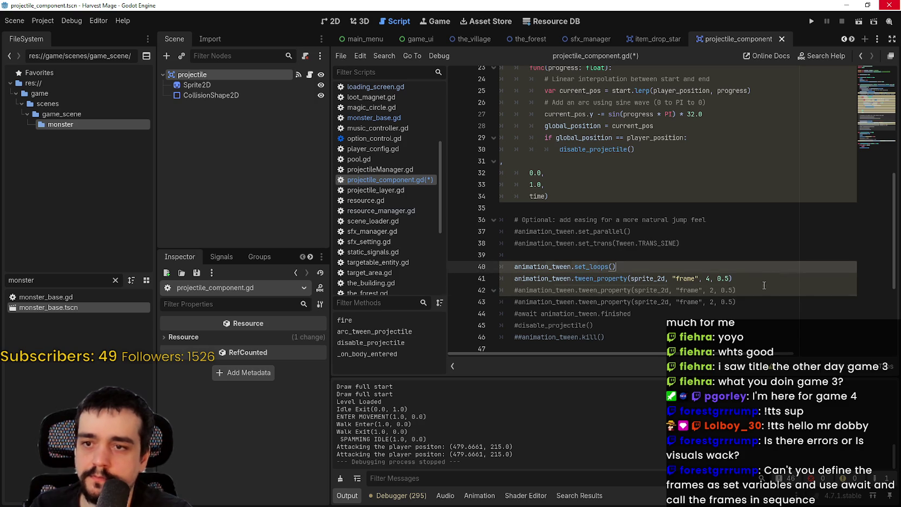
- Append .from(2) to the frame 4 tween_property line and save the script
{"action": "left_click", "coordinate": [757, 277]}
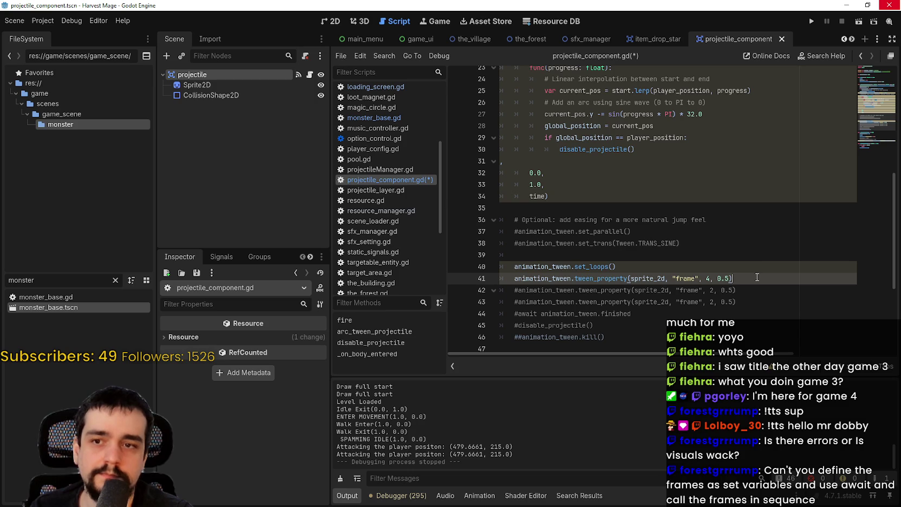
{"action": "type", "text": ".from"}
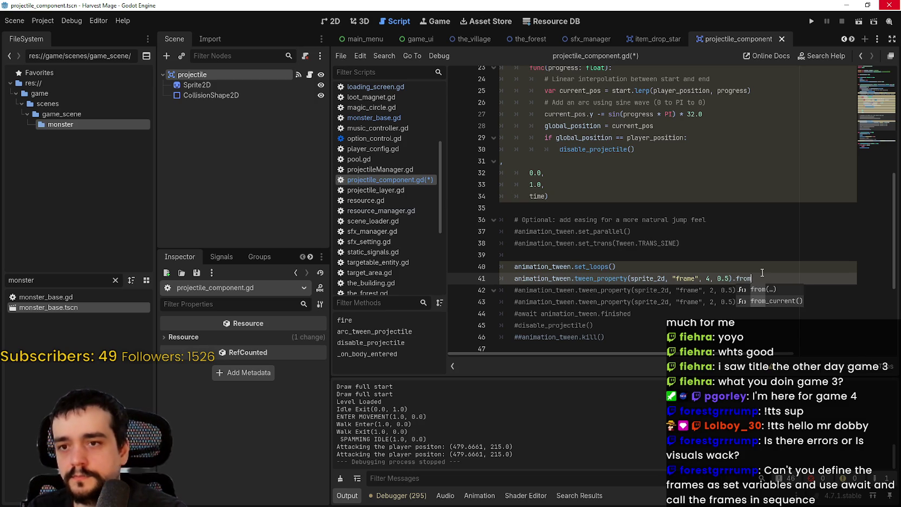
{"action": "key", "text": "Return"}
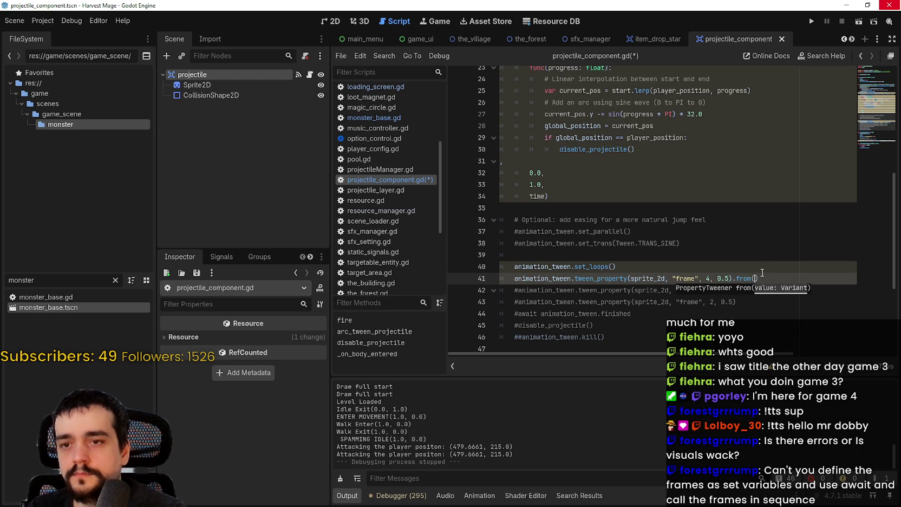
{"action": "type", "text": "2"}
{"action": "left_click", "coordinate": [762, 272]}
{"action": "key", "text": "ctrl+s"}
- Change the starting frame to .from(1), save, and run the game with F5
{"action": "left_click", "coordinate": [757, 278]}
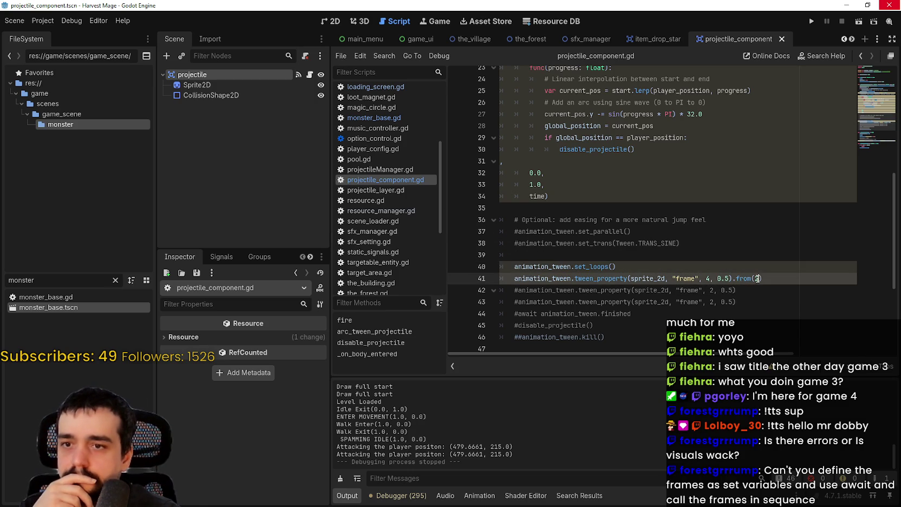
{"action": "key", "text": "BackSpace"}
{"action": "type", "text": "1"}
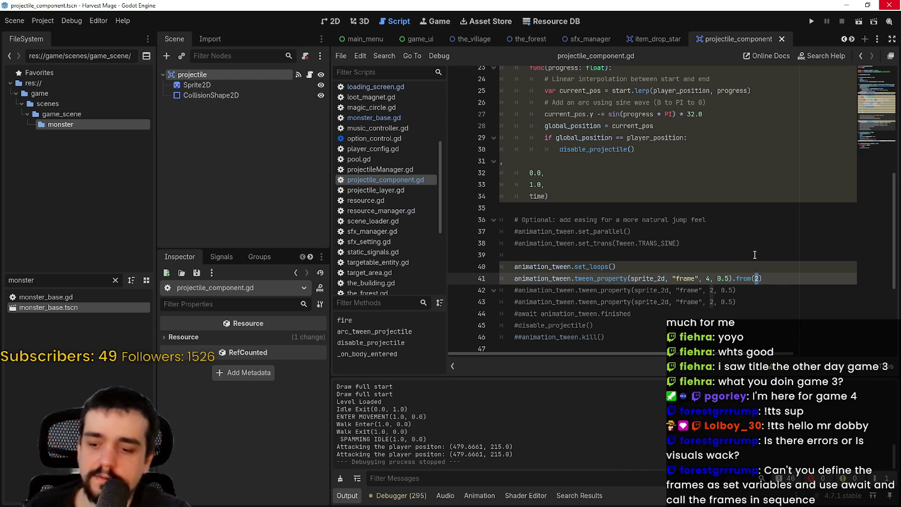
{"action": "key", "text": "ctrl+s"}
{"action": "left_click", "coordinate": [756, 254]}
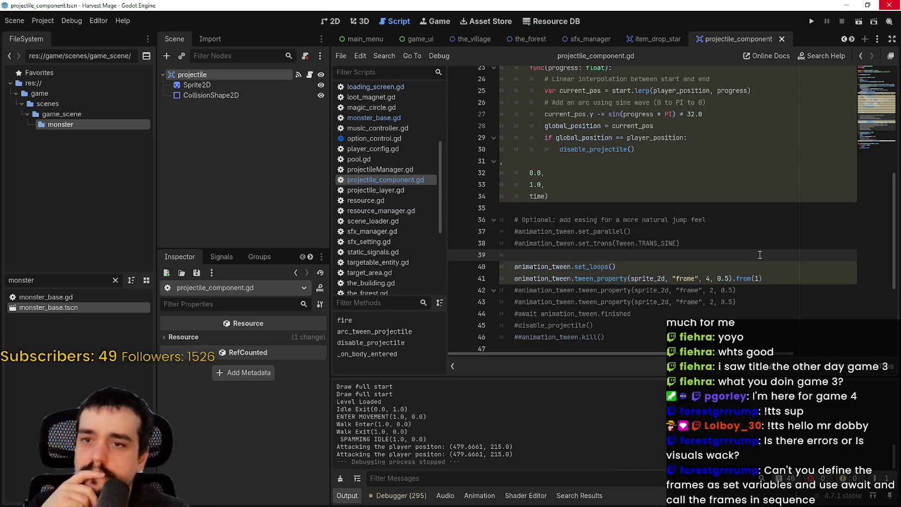
{"action": "left_click", "coordinate": [722, 271]}
{"action": "key", "text": "F5"}
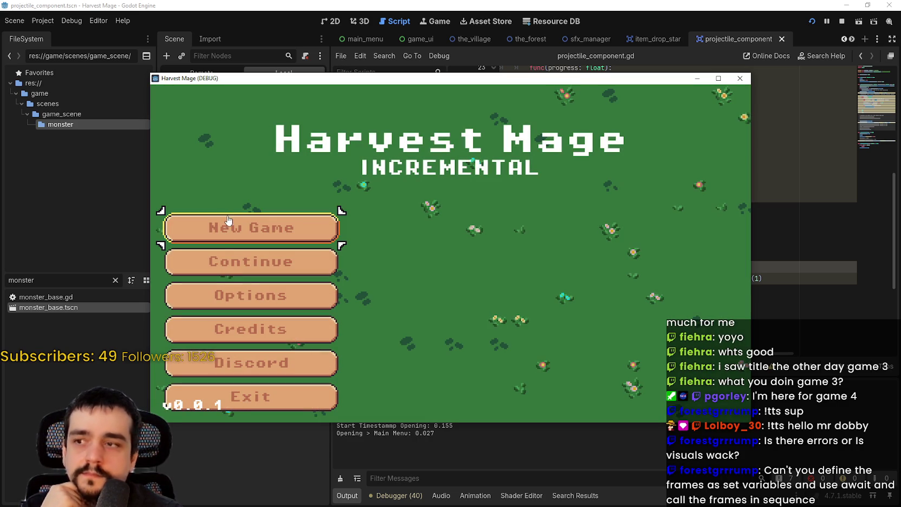
- Continue the saved Harvest Mage game and maximize its window
{"action": "key", "text": "Down"}
{"action": "key", "text": "Return"}
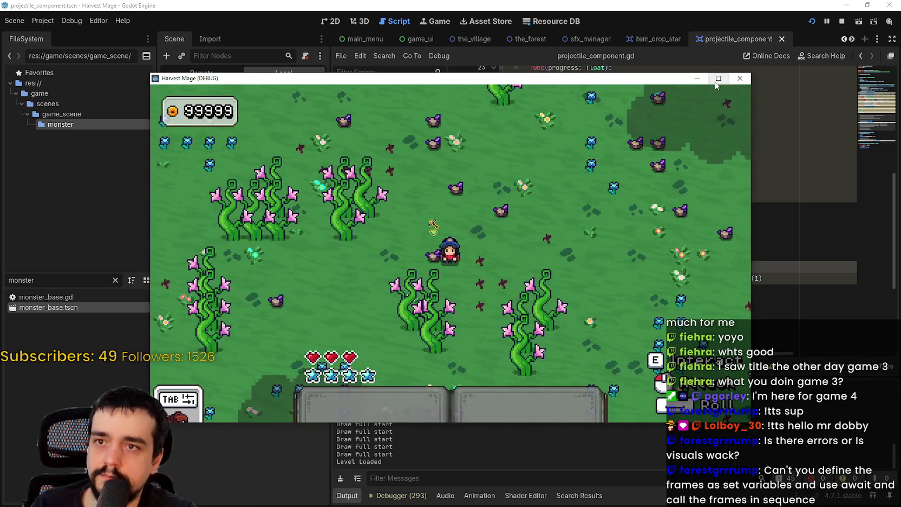
{"action": "left_click", "coordinate": [718, 78]}
- Walk near an enemy to watch the projectile frames loop, then stop the game
{"action": "key", "text": "w"}
{"action": "key", "text": "a"}
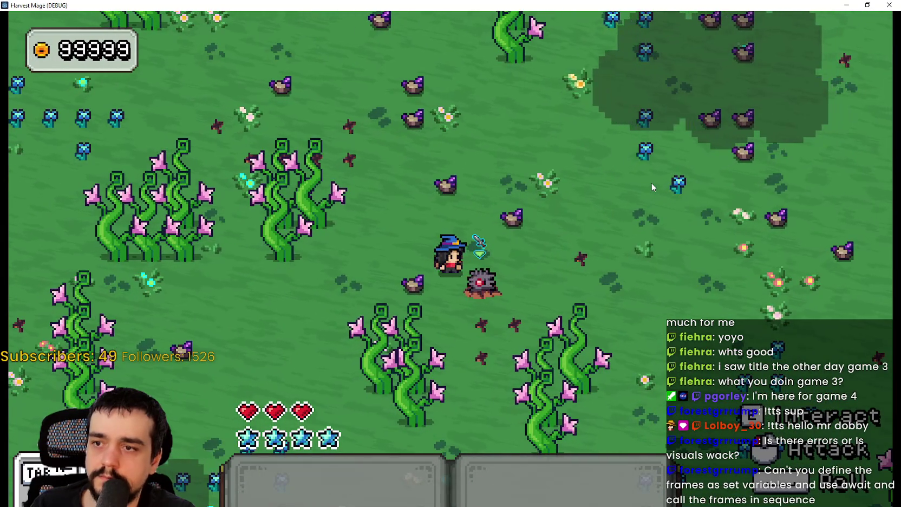
{"action": "key", "text": "d"}
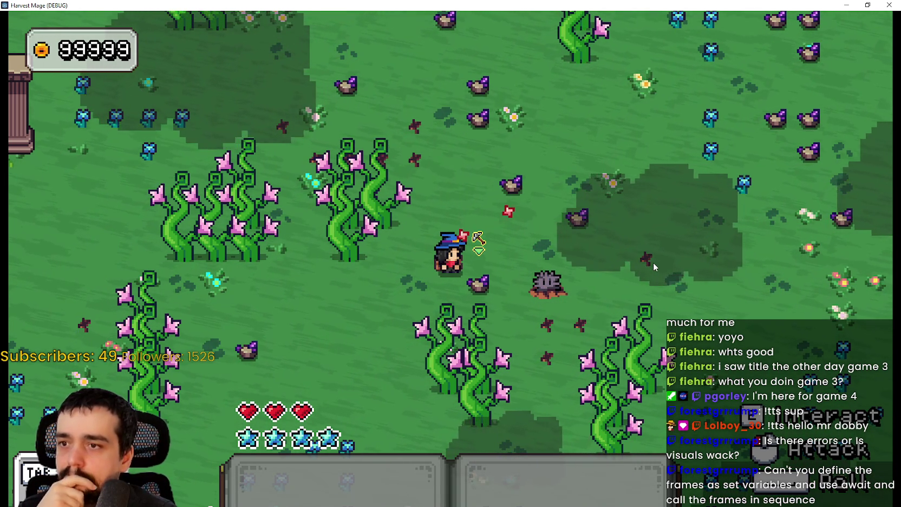
{"action": "left_click", "coordinate": [867, 5]}
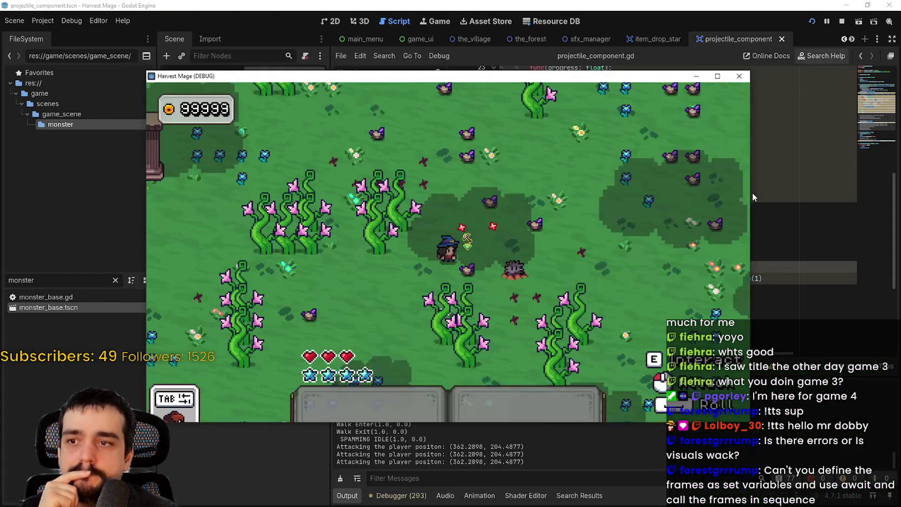
{"action": "left_click", "coordinate": [839, 21]}
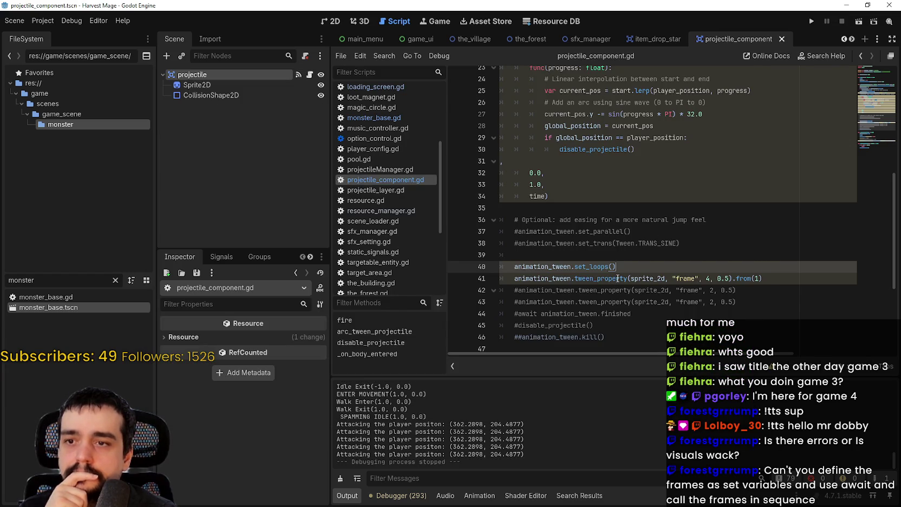
- Remove the # from line 38's animation_tween.set_trans(Tween.TRANS_SINE) to restore sine easing
{"action": "mouse_move", "coordinate": [617, 279]}
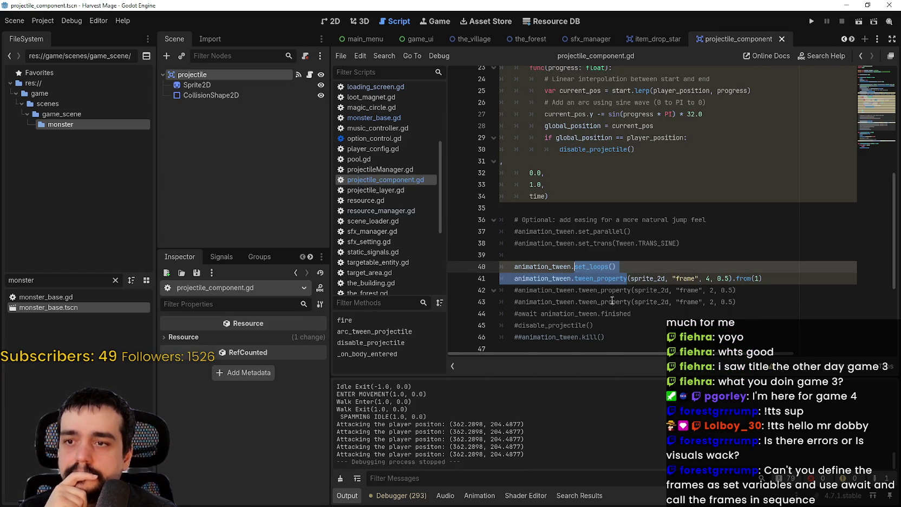
{"action": "left_click", "coordinate": [635, 301]}
{"action": "left_click_drag", "start_coordinate": [762, 279], "coordinate": [497, 268]}
{"action": "scroll", "coordinate": [597, 291], "scroll_direction": "up", "scroll_amount": 2}
{"action": "scroll", "coordinate": [597, 292], "scroll_direction": "down", "scroll_amount": 1}
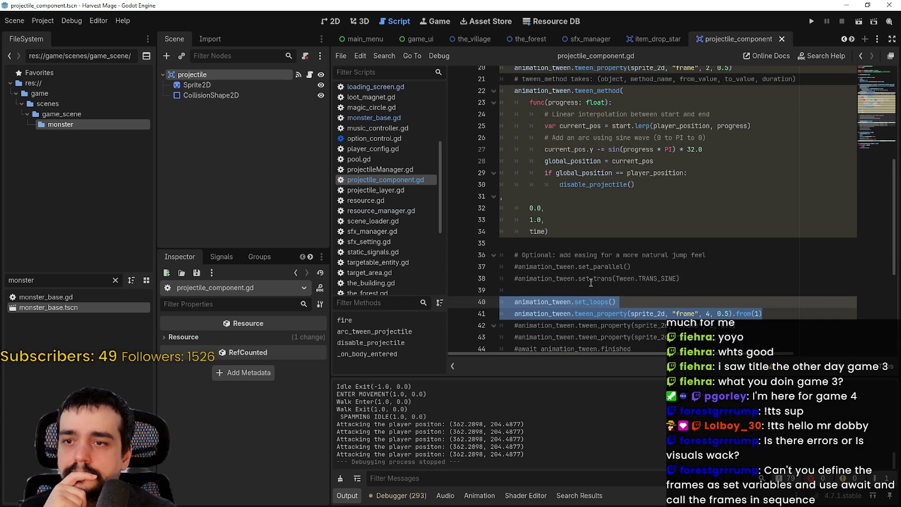
{"action": "left_click", "coordinate": [519, 279]}
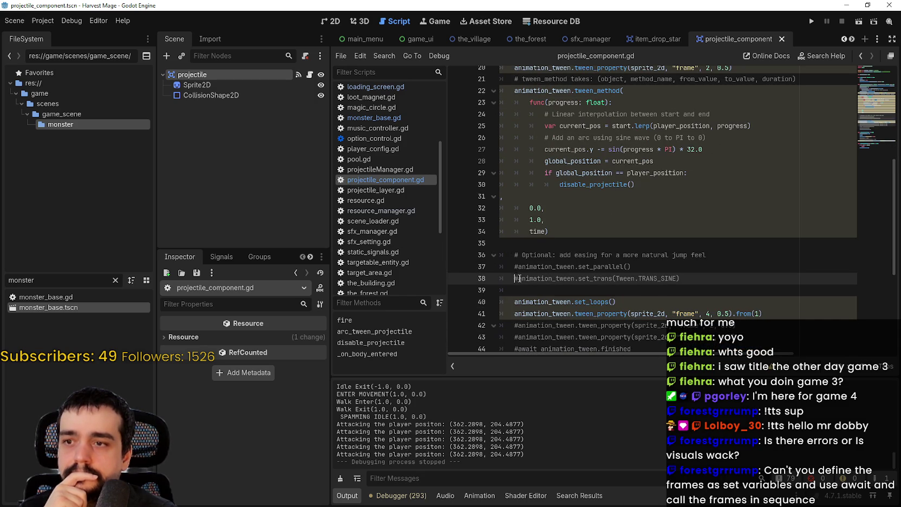
{"action": "key", "text": "Left"}
{"action": "key", "text": "BackSpace"}
{"action": "left_click", "coordinate": [559, 286]}
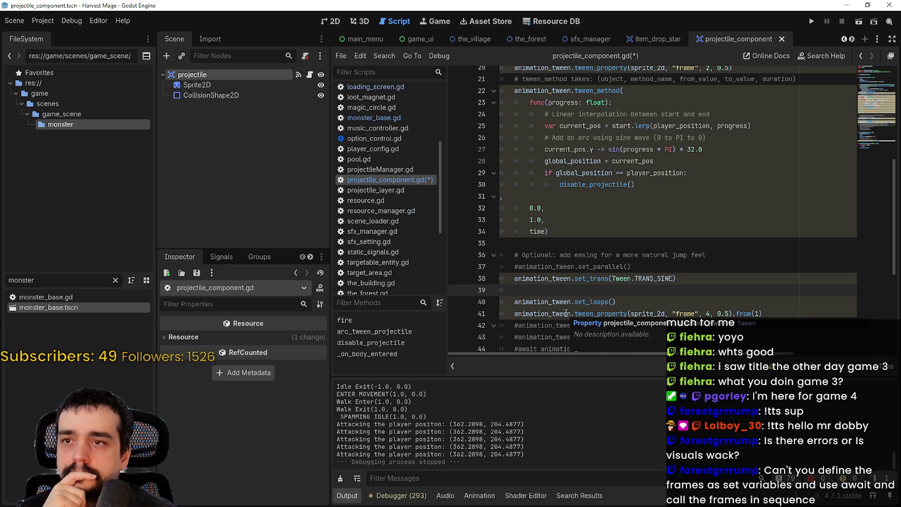
{"action": "mouse_move", "coordinate": [590, 311]}
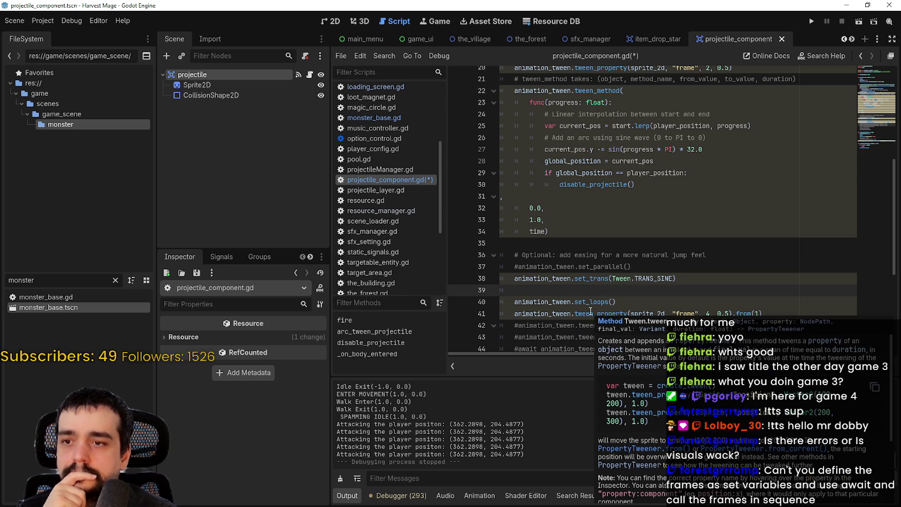
{"action": "scroll", "coordinate": [738, 401], "scroll_direction": "down", "scroll_amount": 4}
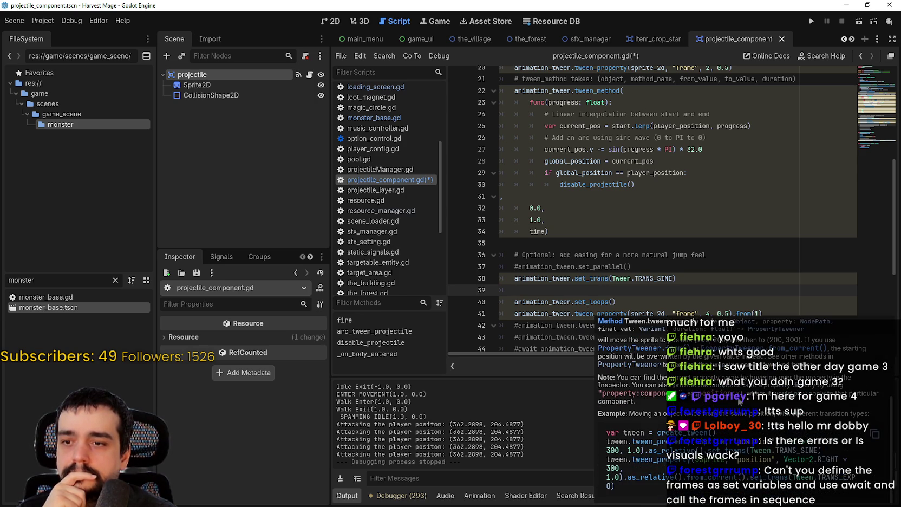
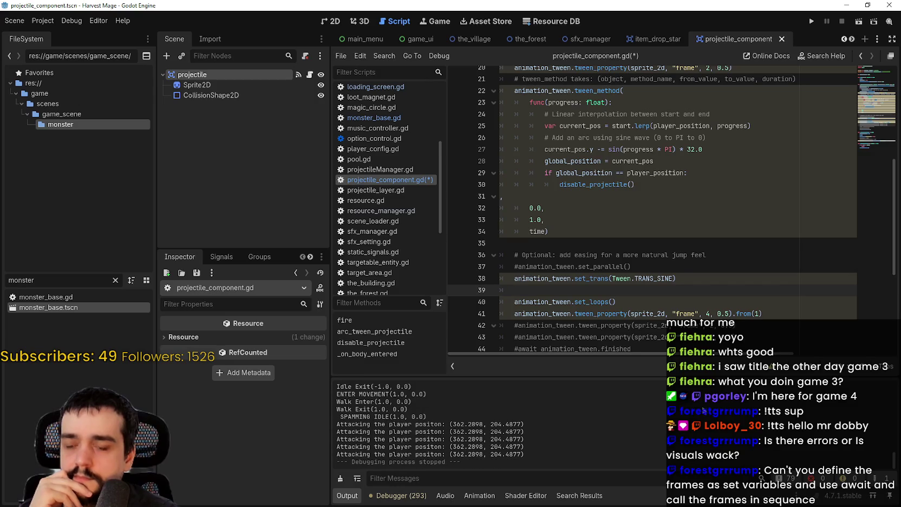
- Change line 40 to animation_tween.set_loops(10) and launch the game to test it
{"action": "left_click", "coordinate": [765, 312]}
{"action": "left_click", "coordinate": [796, 301]}
{"action": "scroll", "coordinate": [734, 314], "scroll_direction": "down", "scroll_amount": 2}
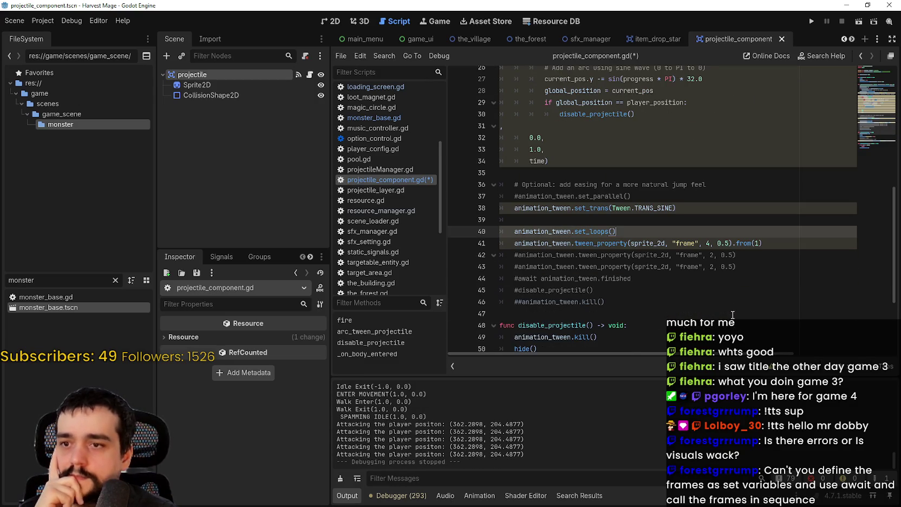
{"action": "mouse_move", "coordinate": [600, 232]}
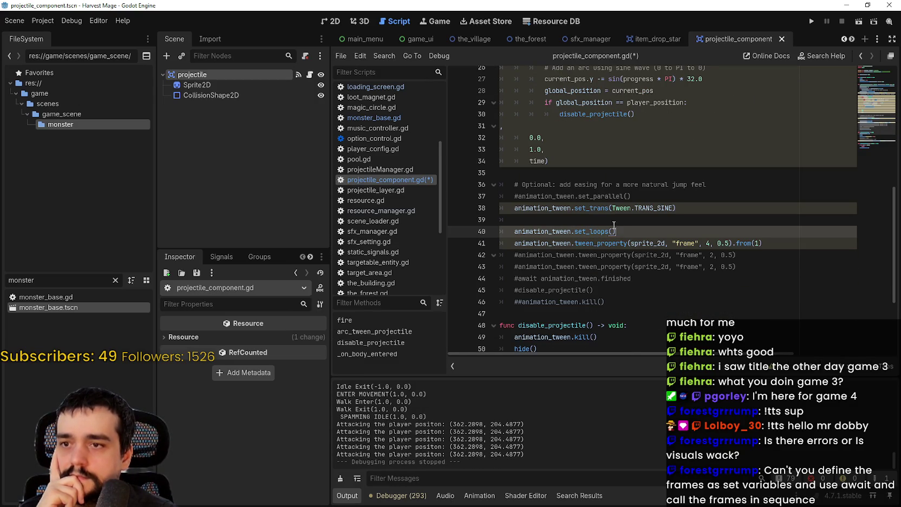
{"action": "type", "text": "10"}
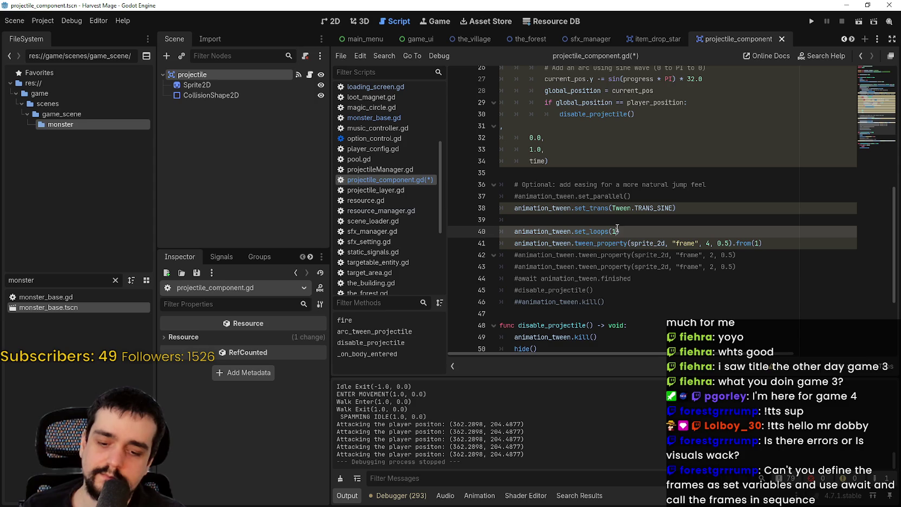
{"action": "left_click", "coordinate": [811, 21]}
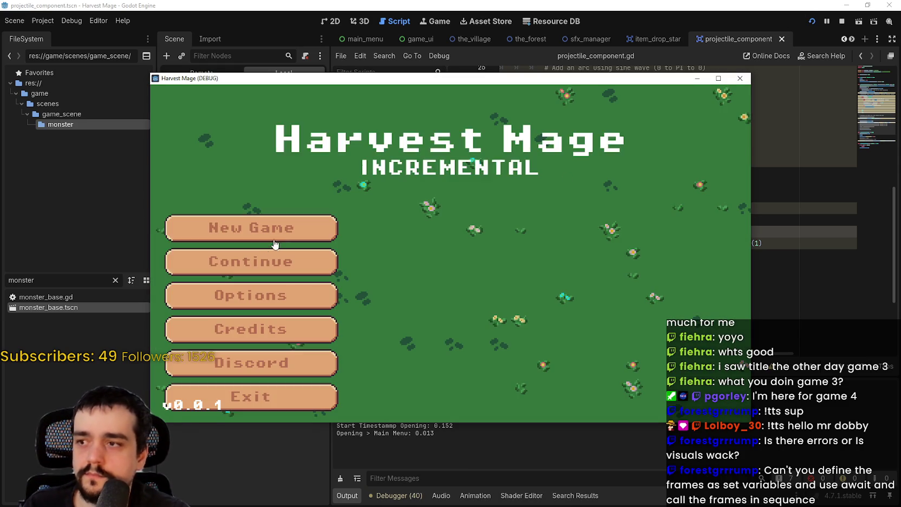
- Start a new game, walk the mage near the hedgehog to watch its projectile, then close the game
{"action": "left_click", "coordinate": [248, 233]}
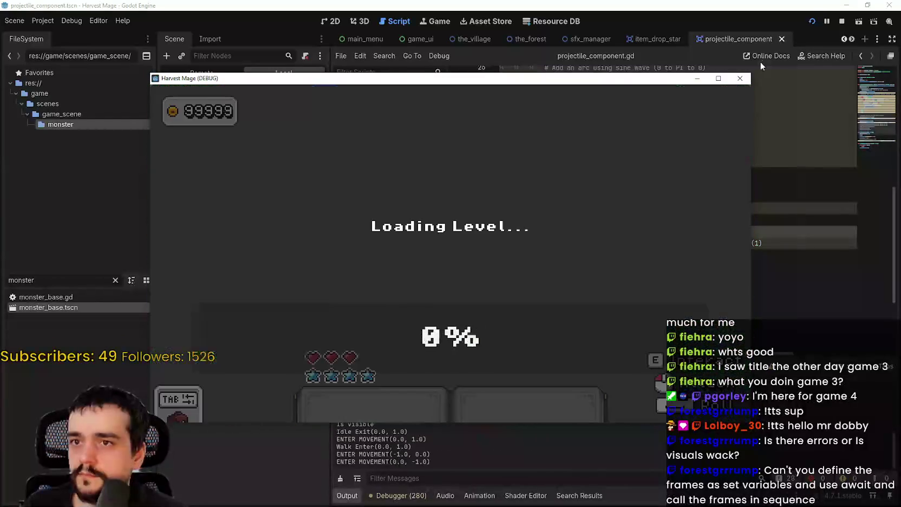
{"action": "key", "text": "a"}
{"action": "key", "text": "s"}
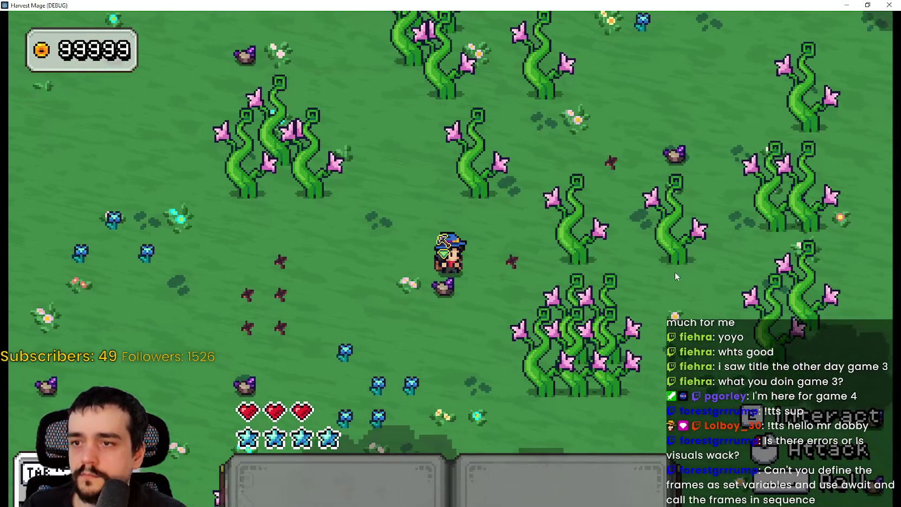
{"action": "key", "text": "w"}
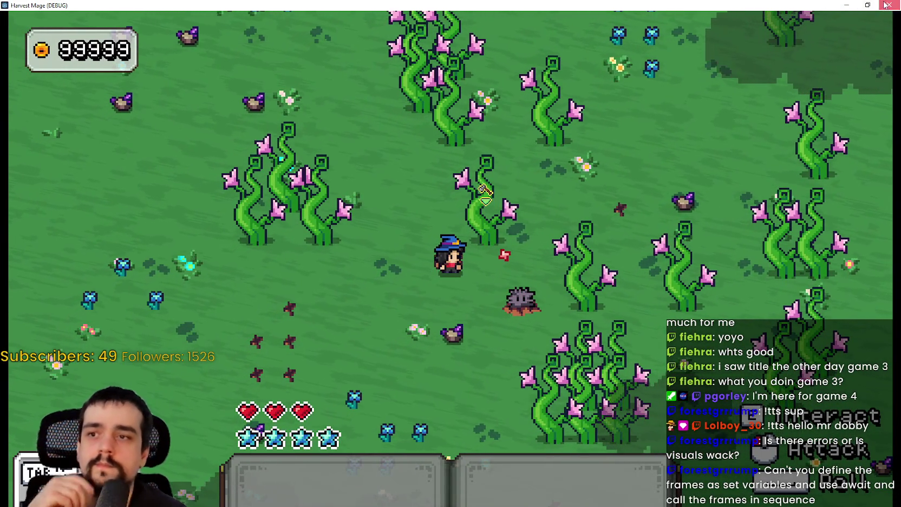
{"action": "left_click", "coordinate": [888, 5]}
{"action": "scroll", "coordinate": [690, 293], "scroll_direction": "up", "scroll_amount": 2}
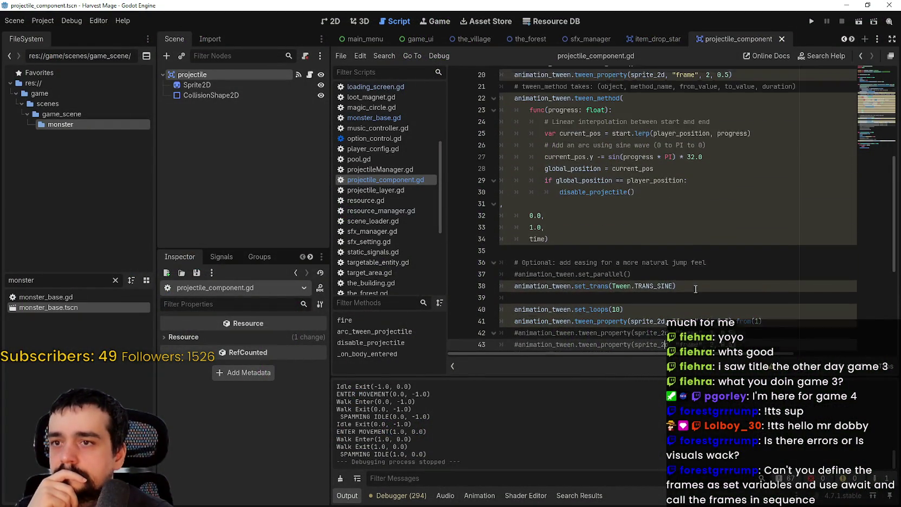
- Comment out line 20's frame tween and make line 41's looping tween use .from(2), then save
{"action": "scroll", "coordinate": [696, 288], "scroll_direction": "up", "scroll_amount": 2}
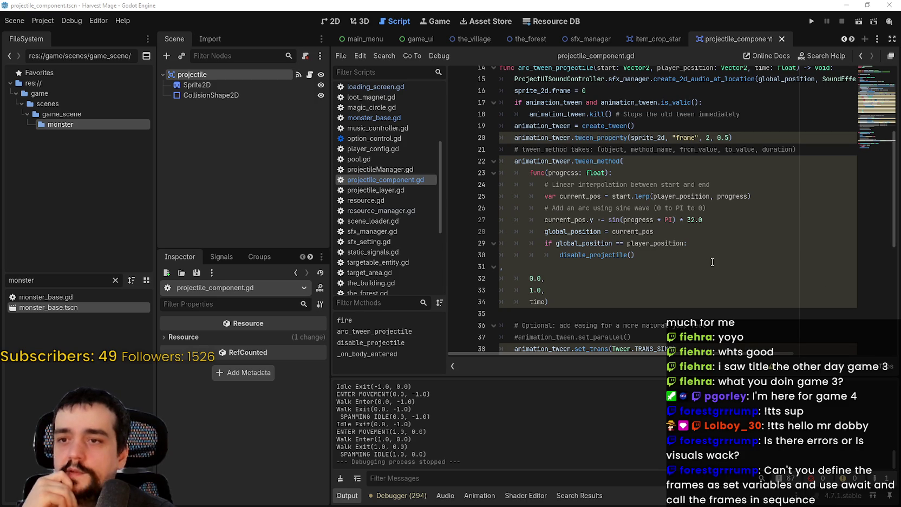
{"action": "left_click", "coordinate": [712, 264]}
{"action": "scroll", "coordinate": [655, 269], "scroll_direction": "down", "scroll_amount": 3}
{"action": "left_click", "coordinate": [636, 277]}
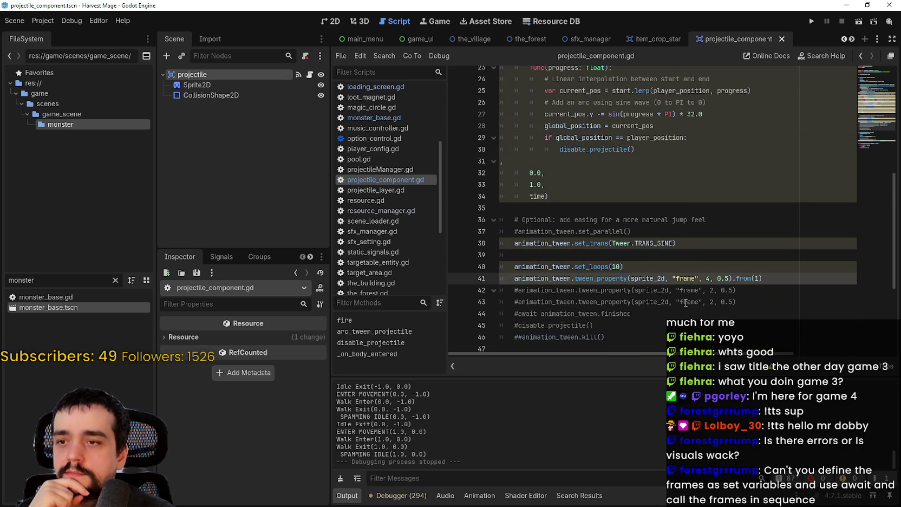
{"action": "double_click", "coordinate": [660, 280]}
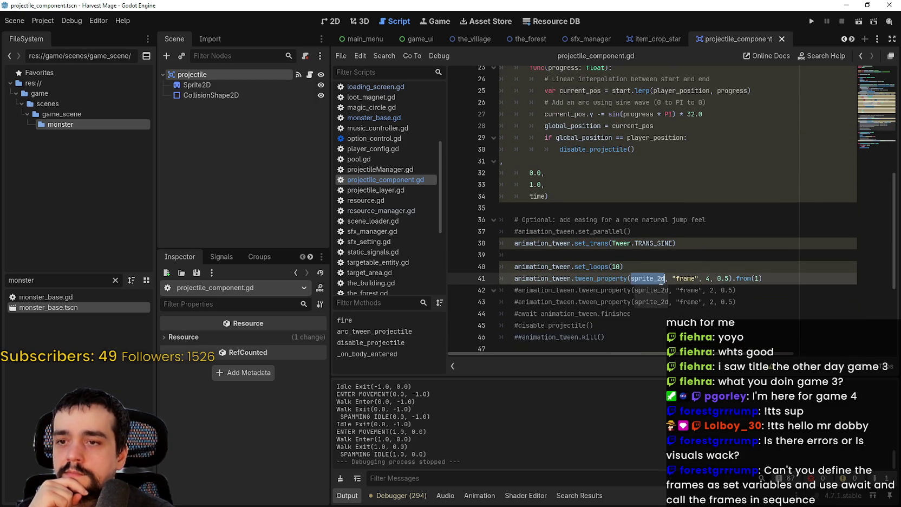
{"action": "scroll", "coordinate": [660, 281], "scroll_direction": "up", "scroll_amount": 5}
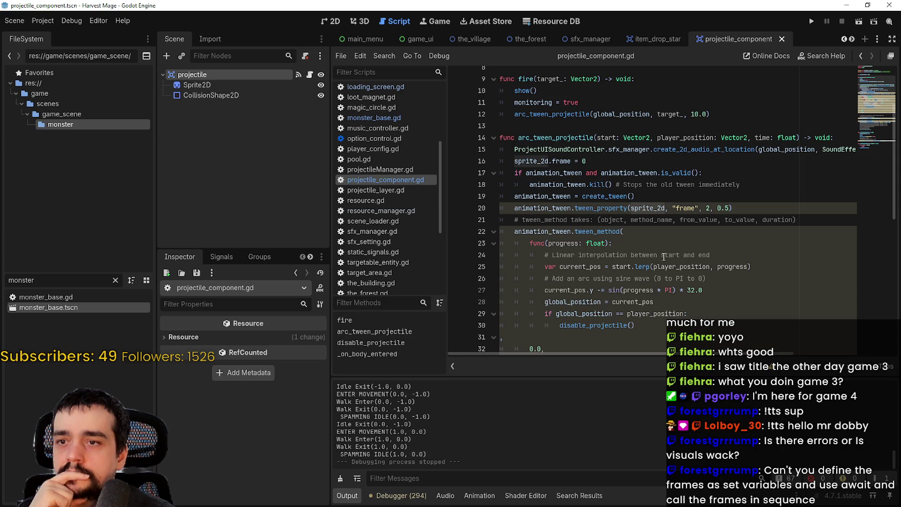
{"action": "scroll", "coordinate": [655, 249], "scroll_direction": "down", "scroll_amount": 1}
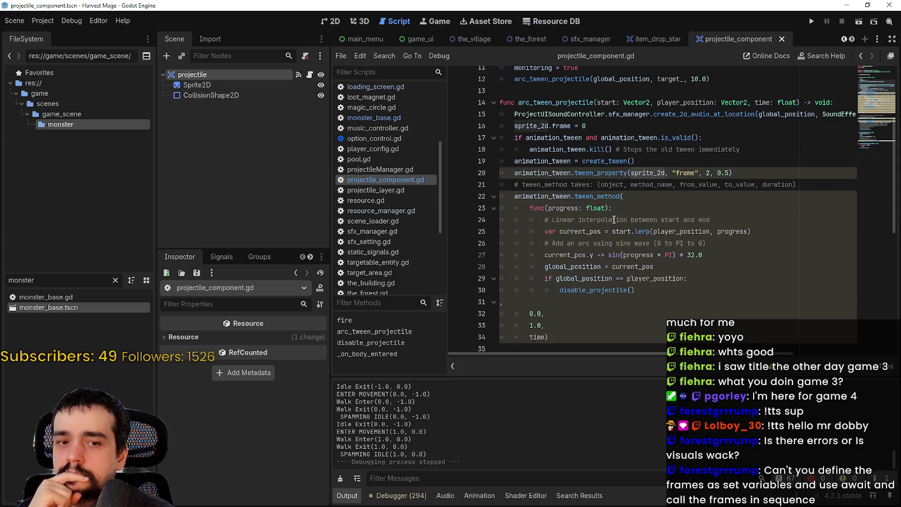
{"action": "type", "text": "#"}
{"action": "scroll", "coordinate": [627, 185], "scroll_direction": "down", "scroll_amount": 3}
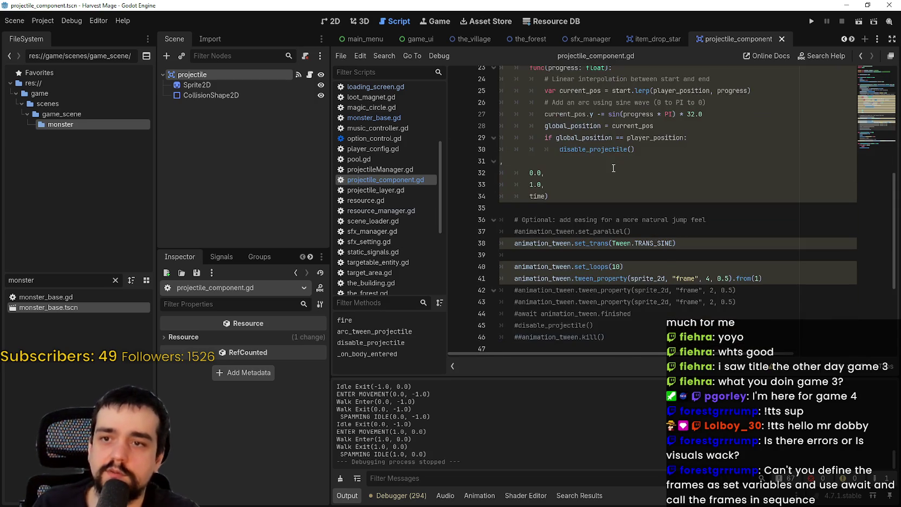
{"action": "scroll", "coordinate": [627, 184], "scroll_direction": "up", "scroll_amount": 2}
{"action": "scroll", "coordinate": [703, 244], "scroll_direction": "down", "scroll_amount": 3}
{"action": "left_click", "coordinate": [758, 283]}
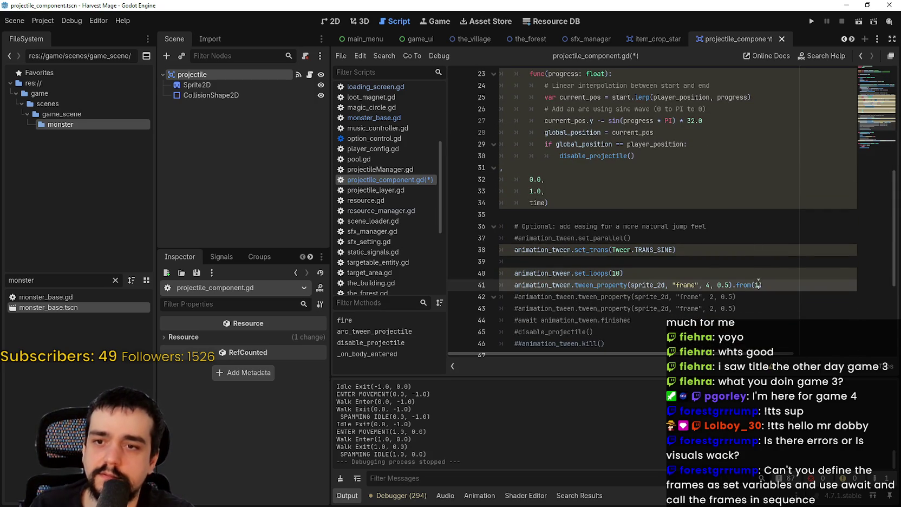
{"action": "type", "text": "2"}
{"action": "key", "text": "ctrl+s"}
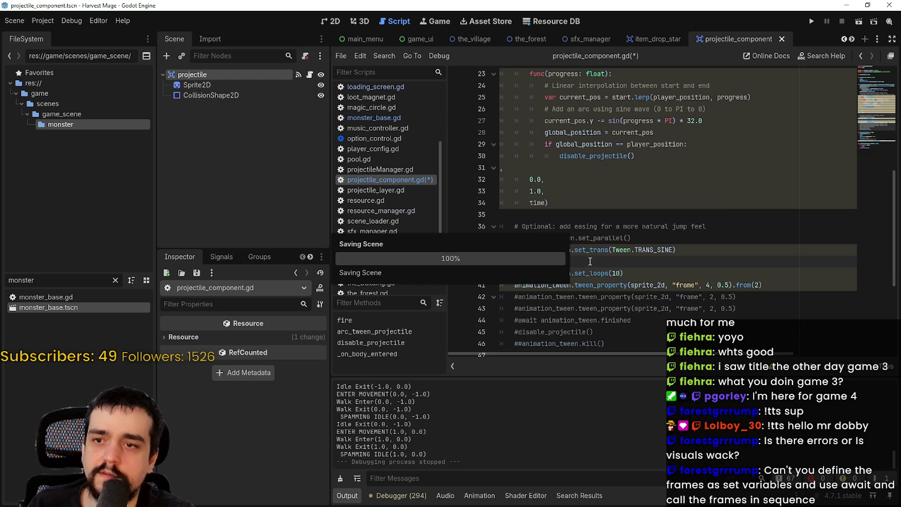
- Check the commented-out line-20 tween and launch the game to test the edits
{"action": "scroll", "coordinate": [762, 215], "scroll_direction": "up", "scroll_amount": 4}
{"action": "left_click_drag", "start_coordinate": [737, 179], "coordinate": [519, 181]}
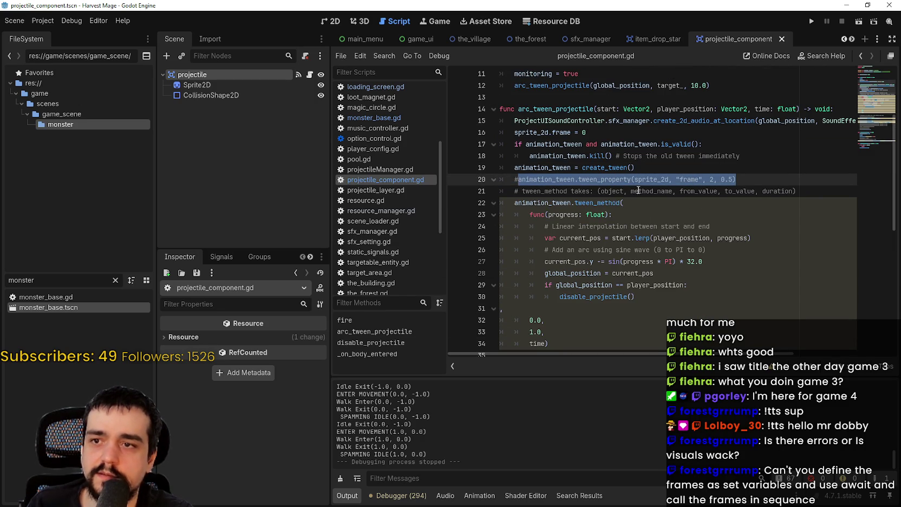
{"action": "left_click", "coordinate": [646, 166]}
{"action": "scroll", "coordinate": [649, 166], "scroll_direction": "down", "scroll_amount": 3}
{"action": "key", "text": "F5"}
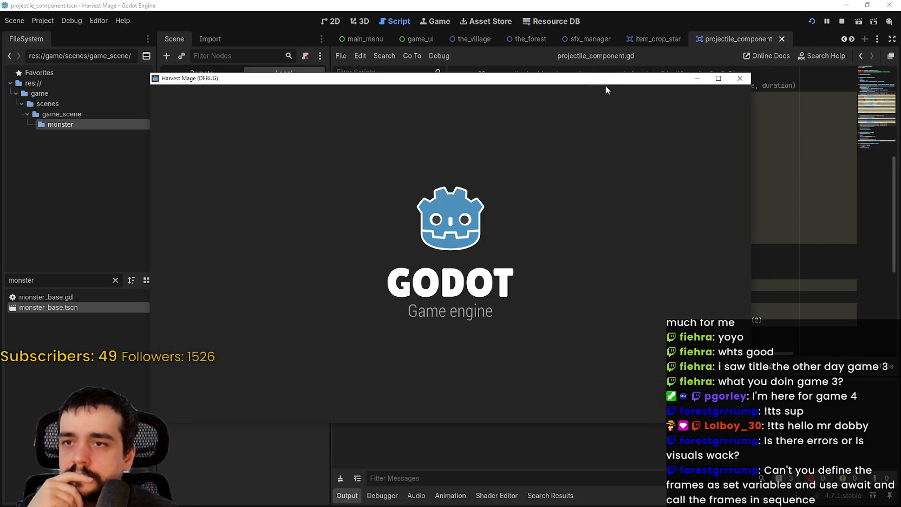
- Continue the saved game and walk into the flower field until the set_loops breakpoint pauses it
{"action": "key", "text": "Down"}
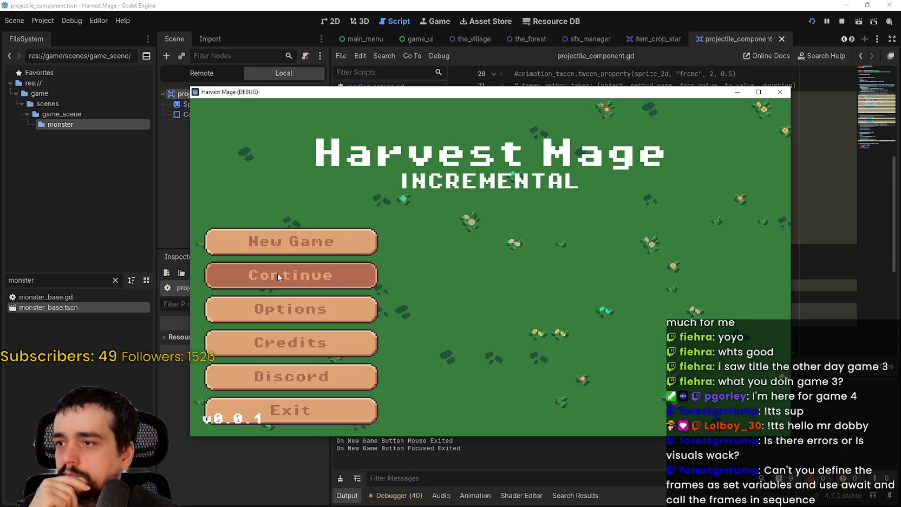
{"action": "key", "text": "Return"}
{"action": "key", "text": "Left"}
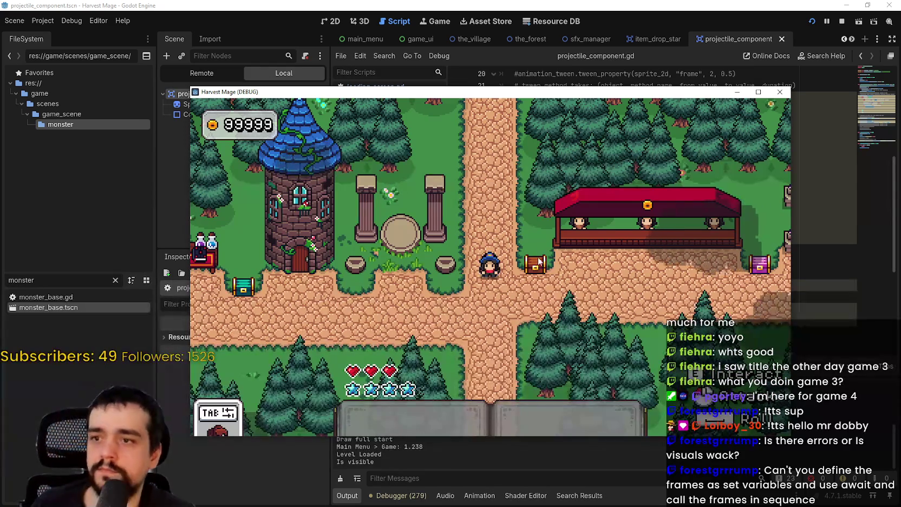
{"action": "key", "text": "Up"}
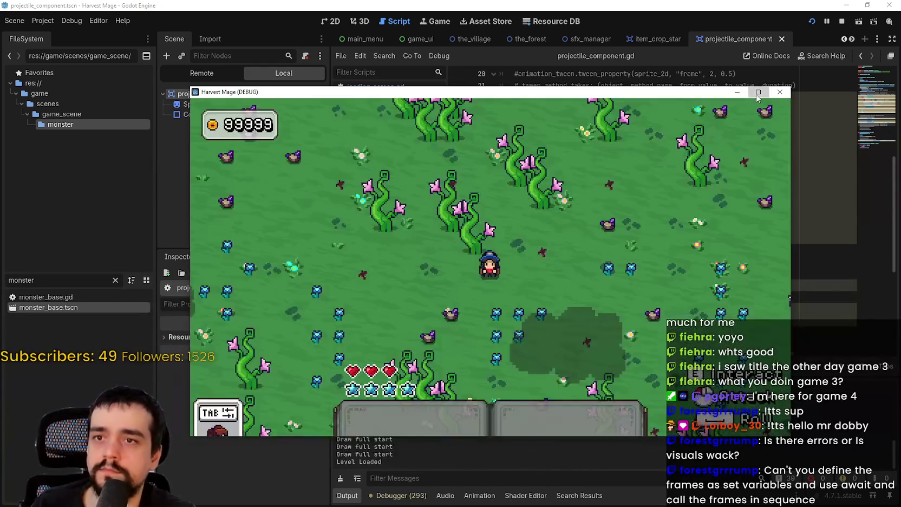
{"action": "left_click", "coordinate": [757, 92]}
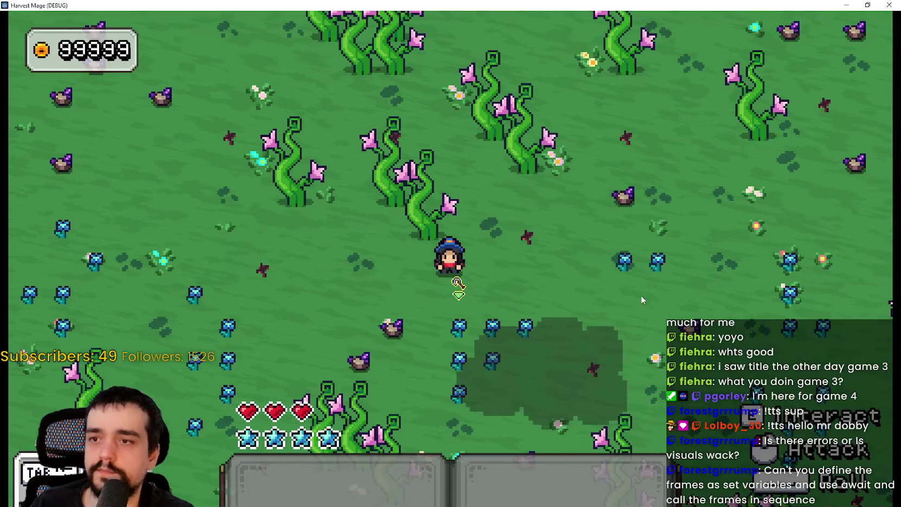
{"action": "key", "text": "Up"}
{"action": "key", "text": "Down"}
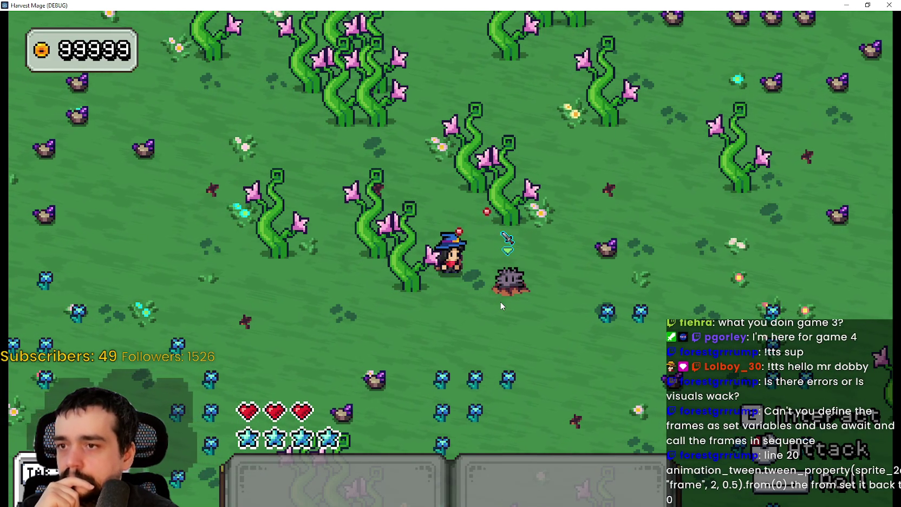
{"action": "left_click", "coordinate": [865, 5]}
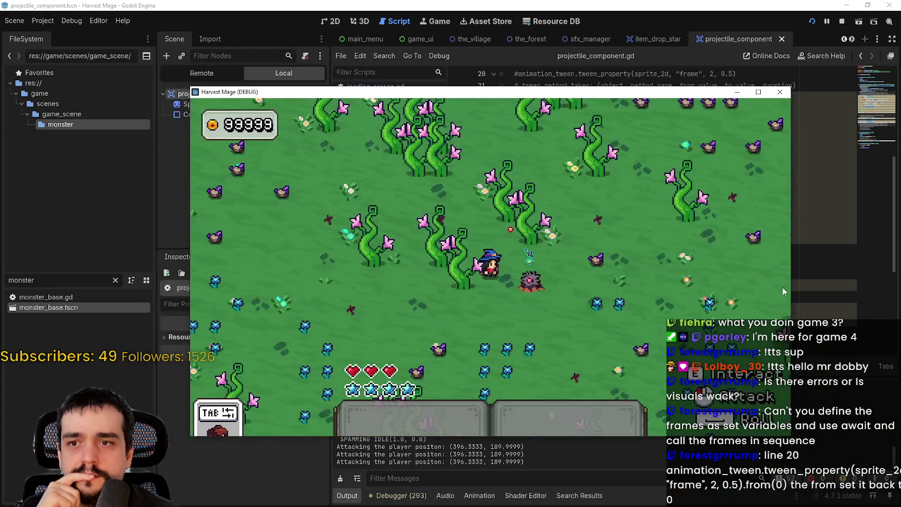
{"action": "left_click", "coordinate": [698, 93]}
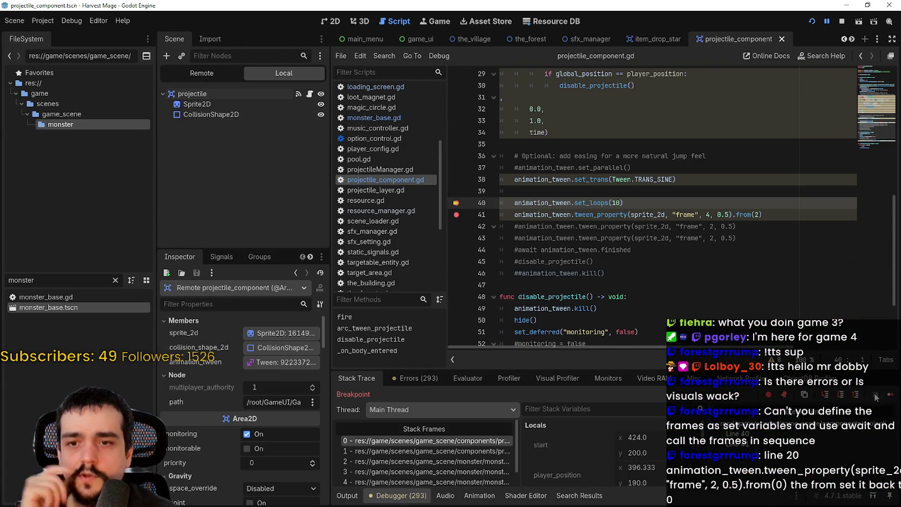
- Step past the breakpoint to line 41 and resume the paused game
{"action": "left_click", "coordinate": [888, 394]}
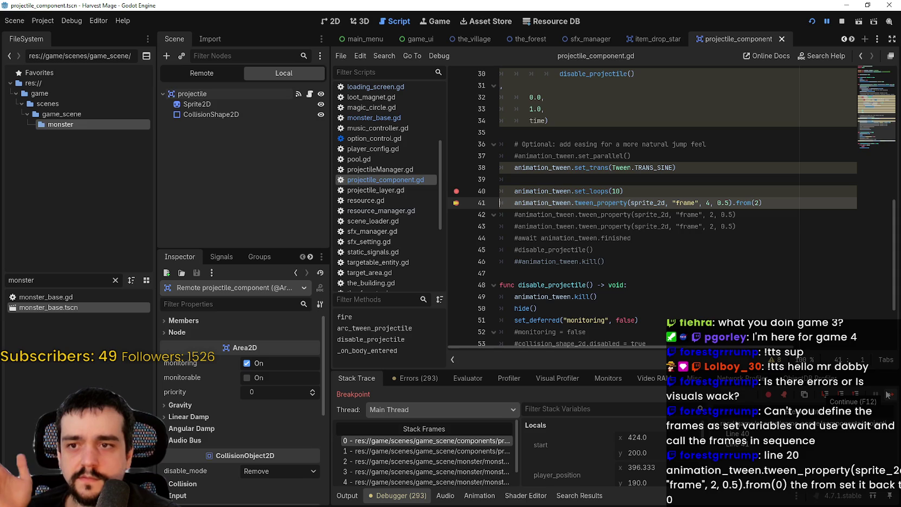
{"action": "left_click", "coordinate": [887, 395]}
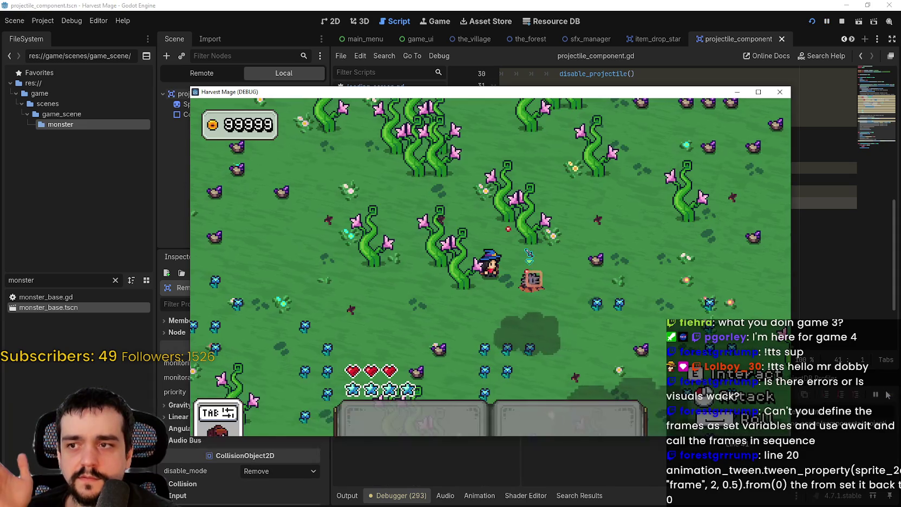
{"action": "left_click", "coordinate": [881, 383]}
- Change line 41's tween to .from(0), stop debugging, remove the line-40 breakpoint, and relaunch
{"action": "left_click_drag", "start_coordinate": [762, 203], "coordinate": [470, 188]}
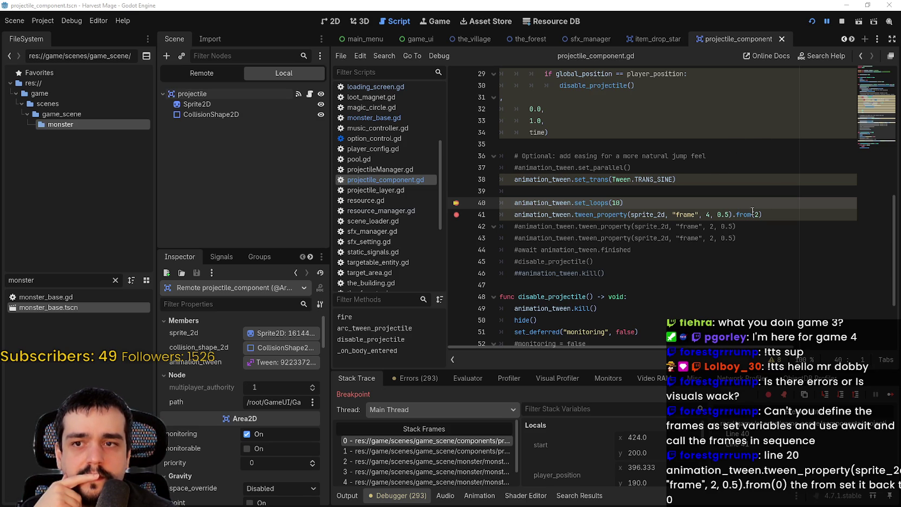
{"action": "mouse_move", "coordinate": [751, 211]}
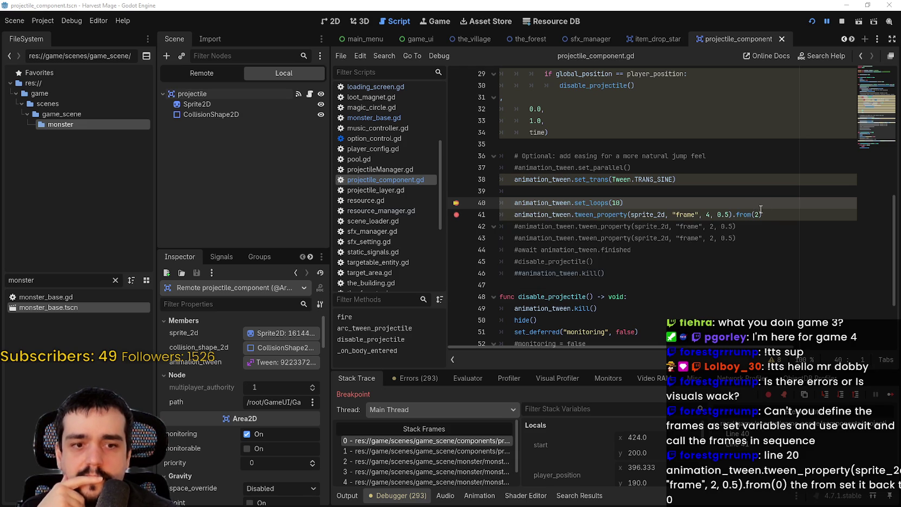
{"action": "left_click", "coordinate": [707, 214]}
{"action": "type", "text": "0"}
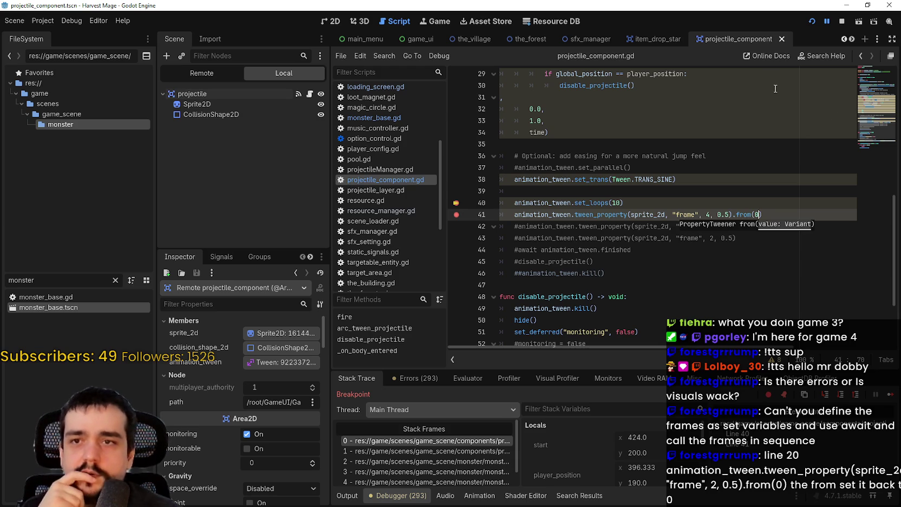
{"action": "left_click", "coordinate": [841, 22]}
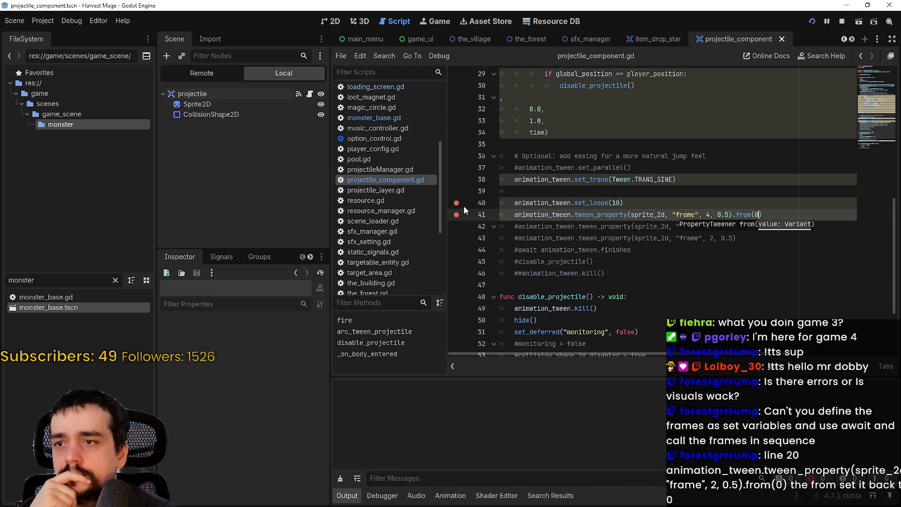
{"action": "left_click", "coordinate": [456, 202]}
{"action": "key", "text": "F5"}
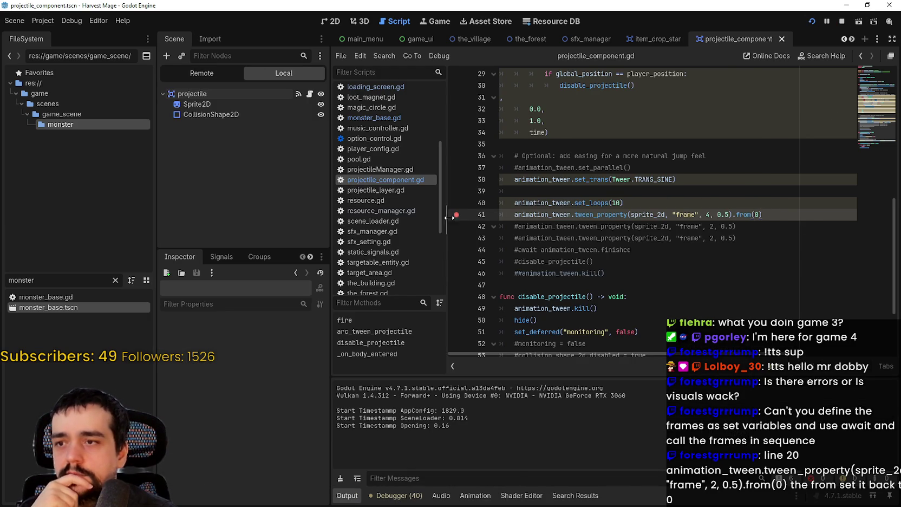
{"action": "left_click", "coordinate": [814, 251]}
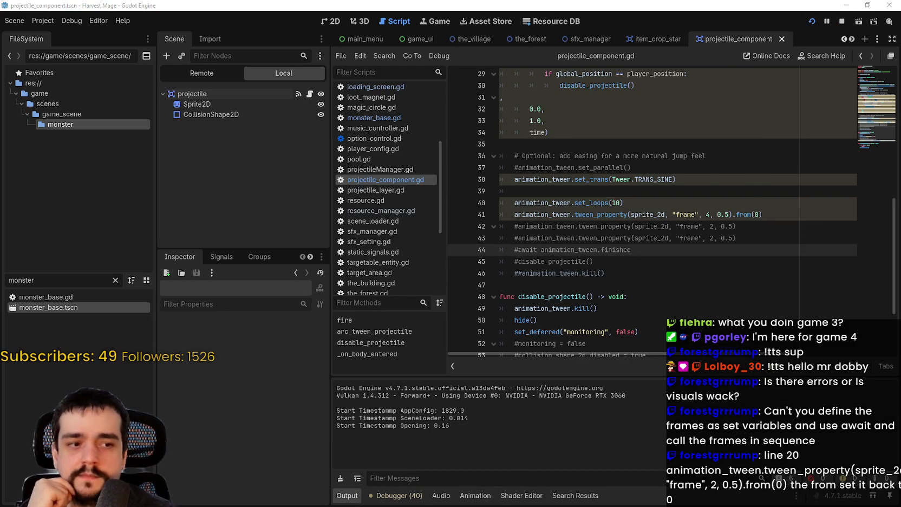
{"action": "key", "text": "Return"}
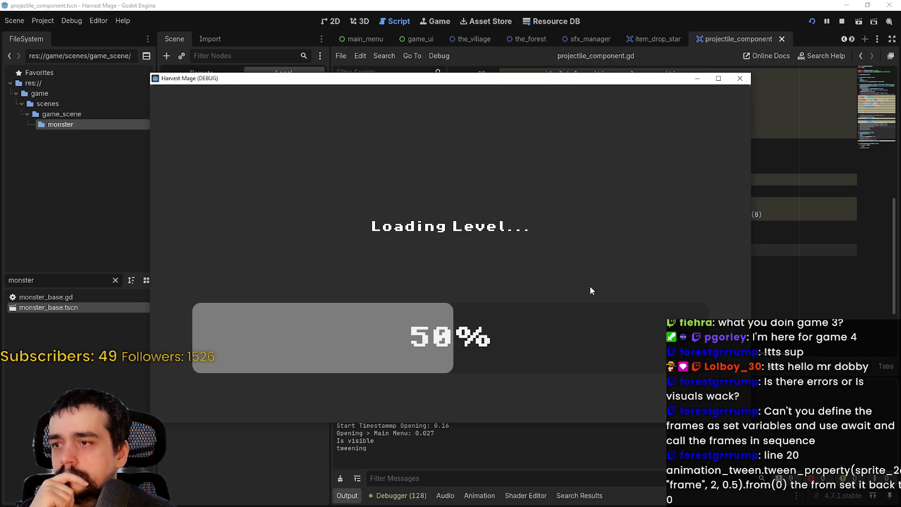
{"action": "key", "text": "s"}
{"action": "key", "text": "a"}
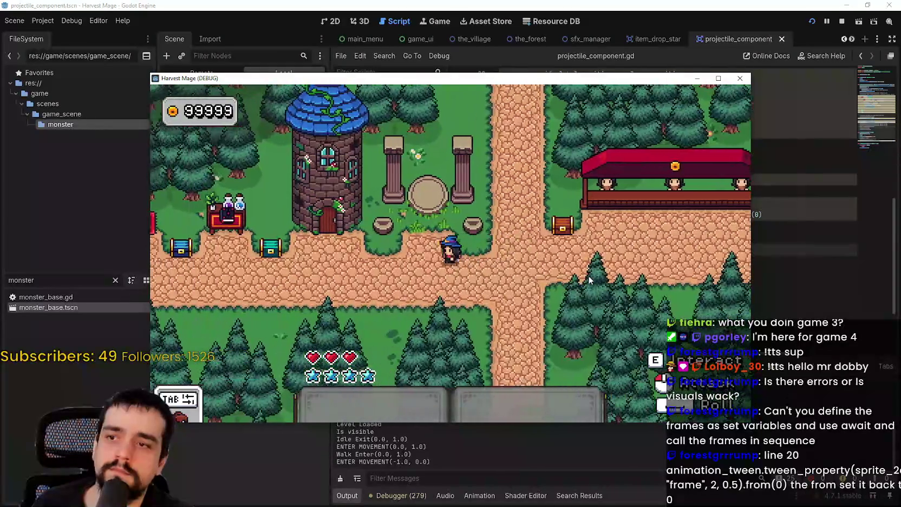
{"action": "key", "text": "a"}
{"action": "key", "text": "w"}
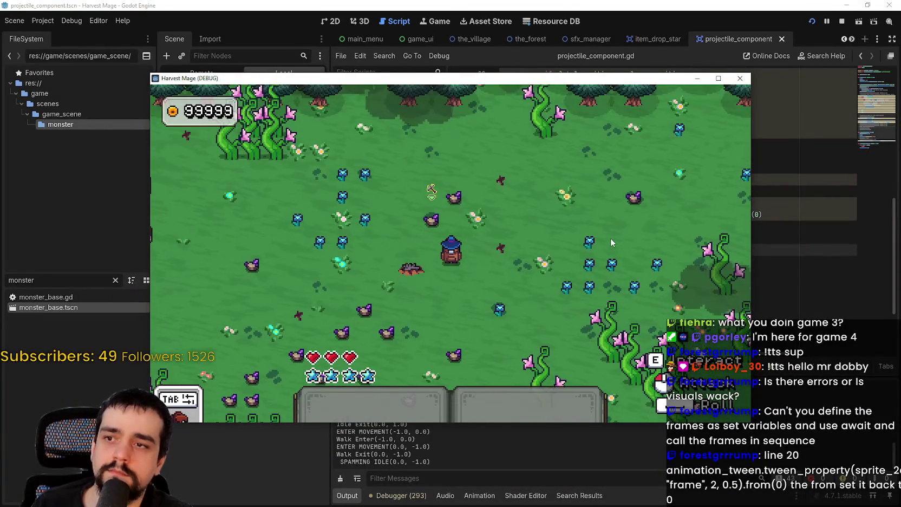
{"action": "key", "text": "s"}
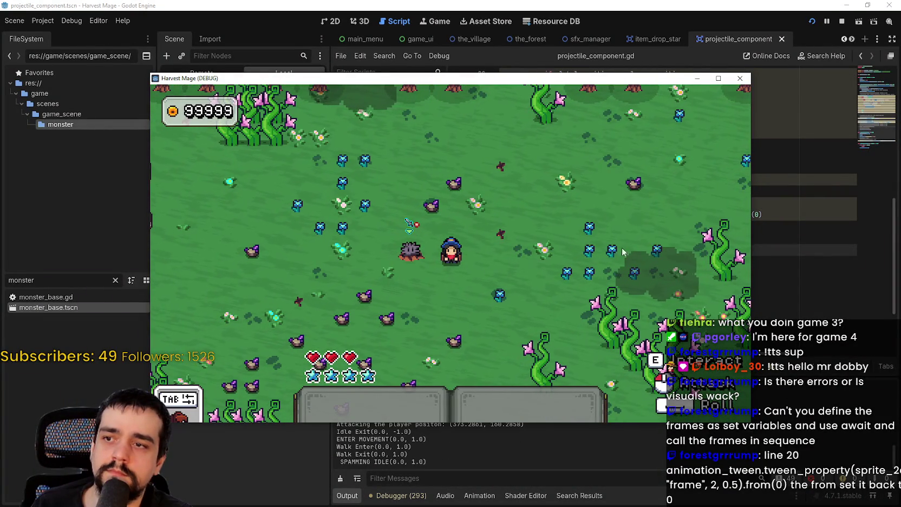
{"action": "left_click", "coordinate": [719, 77]}
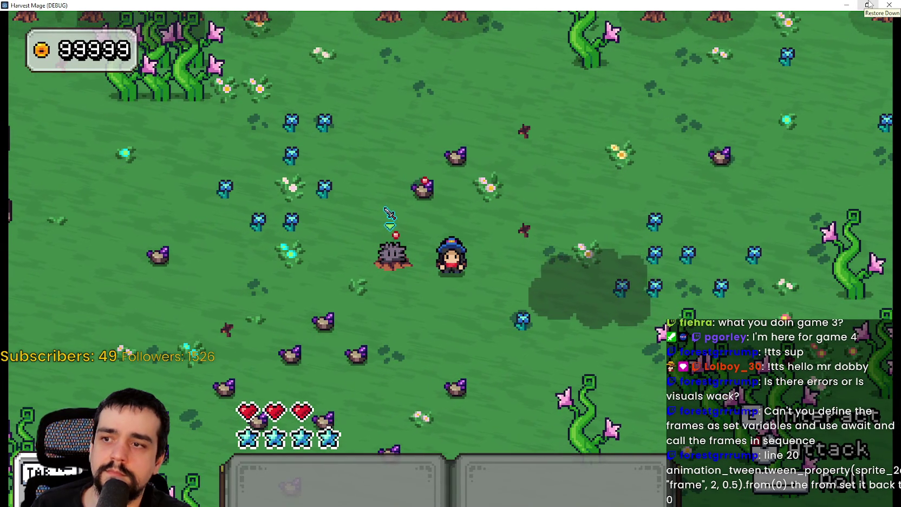
{"action": "left_click", "coordinate": [867, 5]}
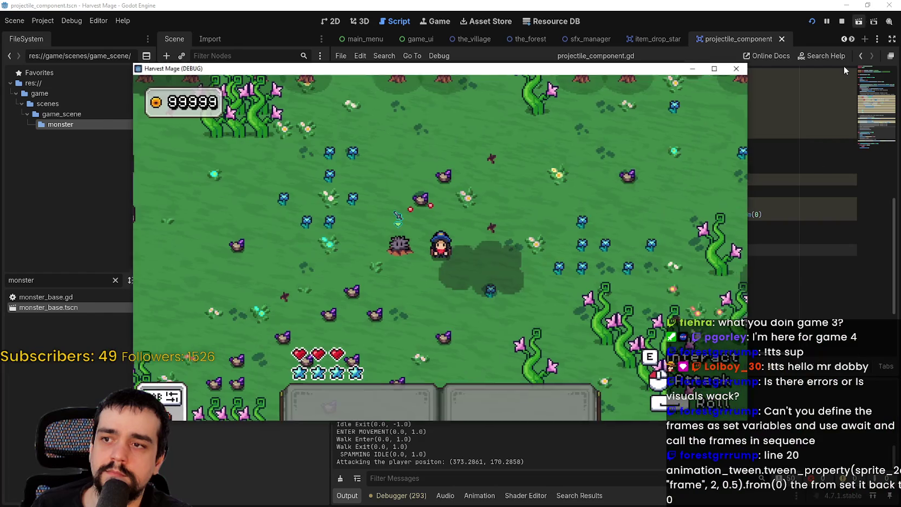
{"action": "left_click", "coordinate": [841, 21]}
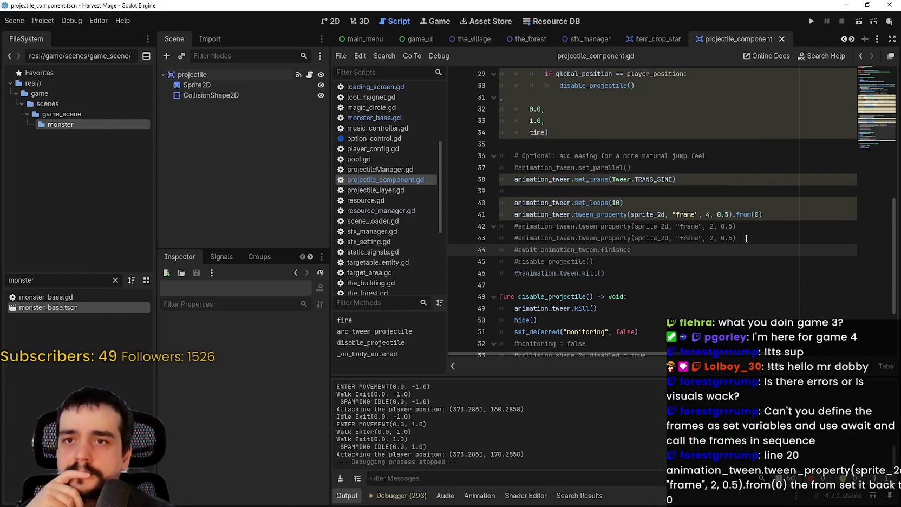
- Delete .from(0) from line 41, uncomment line 42's frame-2 tween, and run the game
{"action": "key", "text": "Up"}
{"action": "key", "text": "Up"}
{"action": "key", "text": "Up"}
{"action": "left_click_drag", "start_coordinate": [733, 214], "coordinate": [786, 217]}
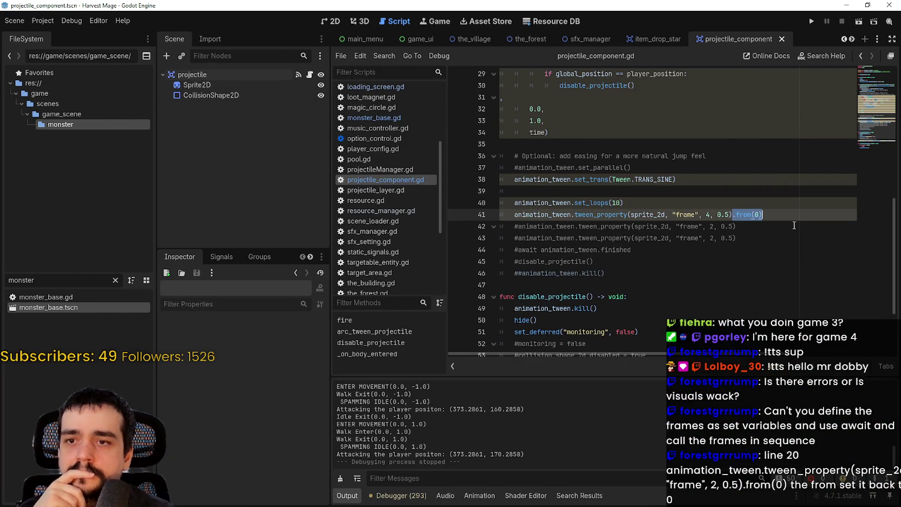
{"action": "left_click", "coordinate": [519, 227]}
{"action": "key", "text": "F5"}
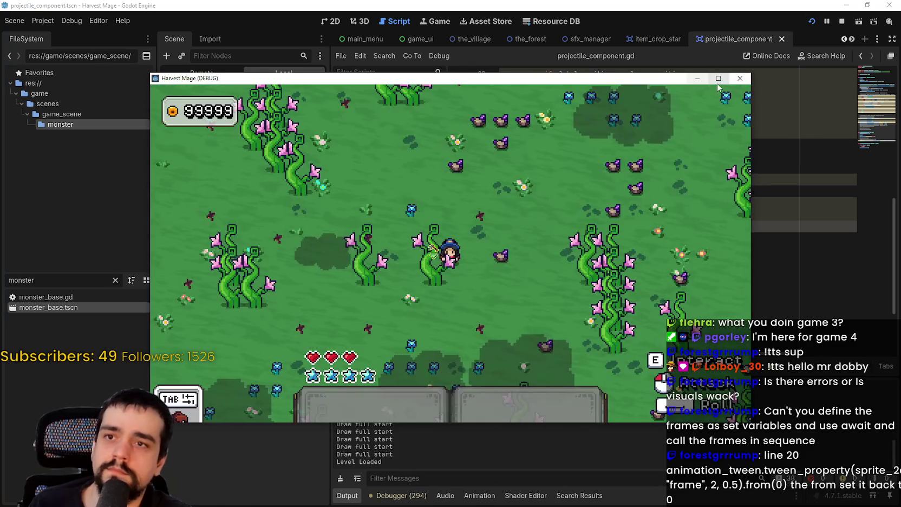
- Watch the hedgehog's projectiles in the maximized game, then quit back to projectile_component.gd
{"action": "key", "text": "super+Up"}
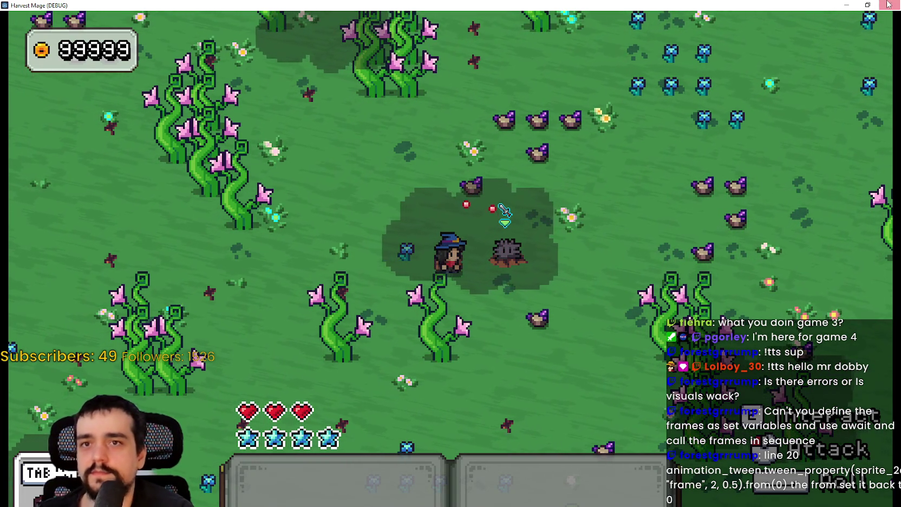
{"action": "key", "text": "alt+F4"}
{"action": "scroll", "coordinate": [606, 241], "scroll_direction": "up", "scroll_amount": 5}
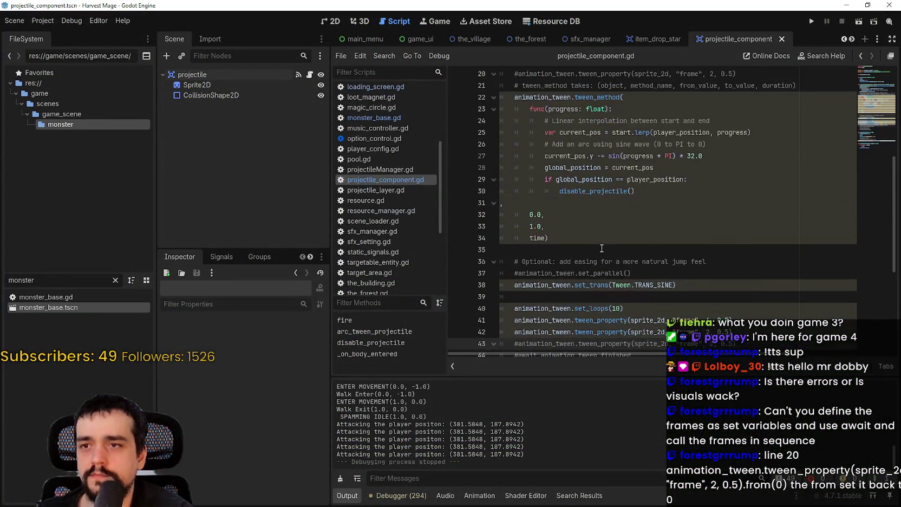
- Test the game with the arc tween_method block commented out, then restore the block
{"action": "mouse_move", "coordinate": [543, 310]}
{"action": "left_mouse_down"}
{"action": "mouse_move", "coordinate": [515, 202]}
{"action": "mouse_move", "coordinate": [483, 162]}
{"action": "left_mouse_up"}
{"action": "key", "text": "ctrl+k"}
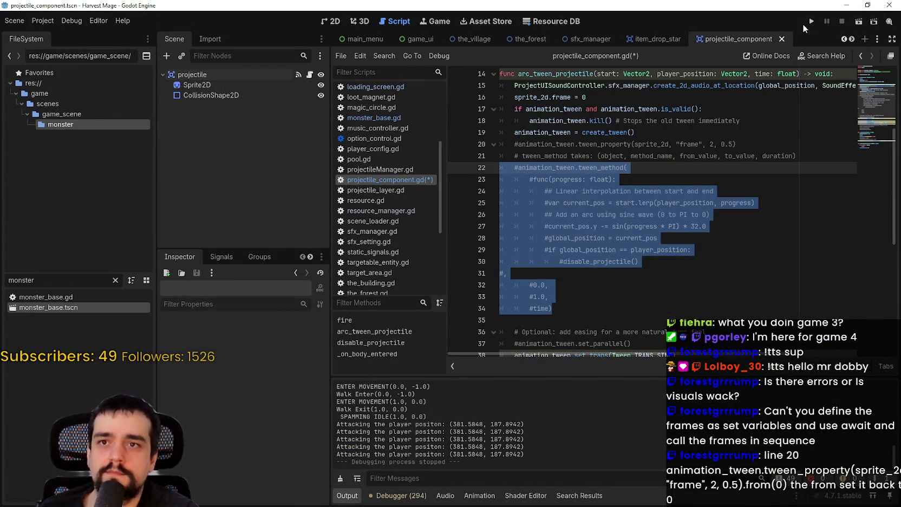
{"action": "left_click", "coordinate": [812, 22]}
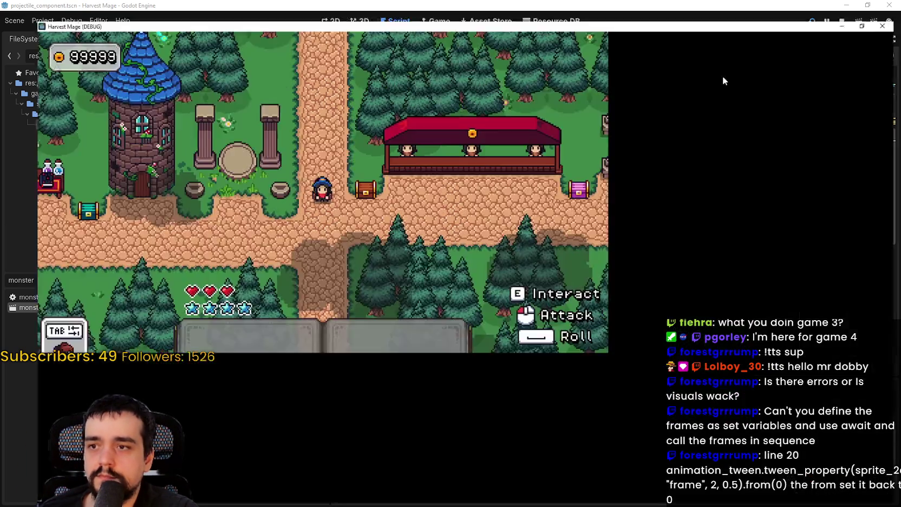
{"action": "left_click", "coordinate": [721, 81]}
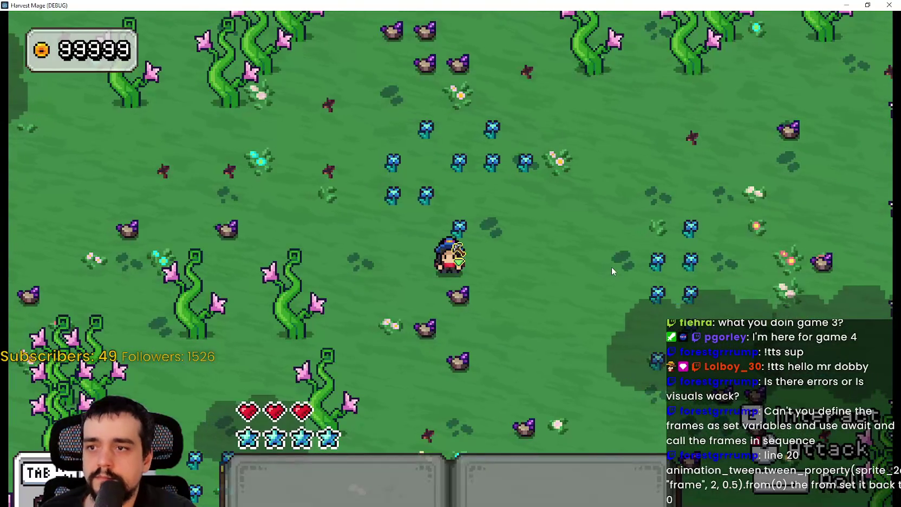
{"action": "key", "text": "w"}
{"action": "key", "text": "d"}
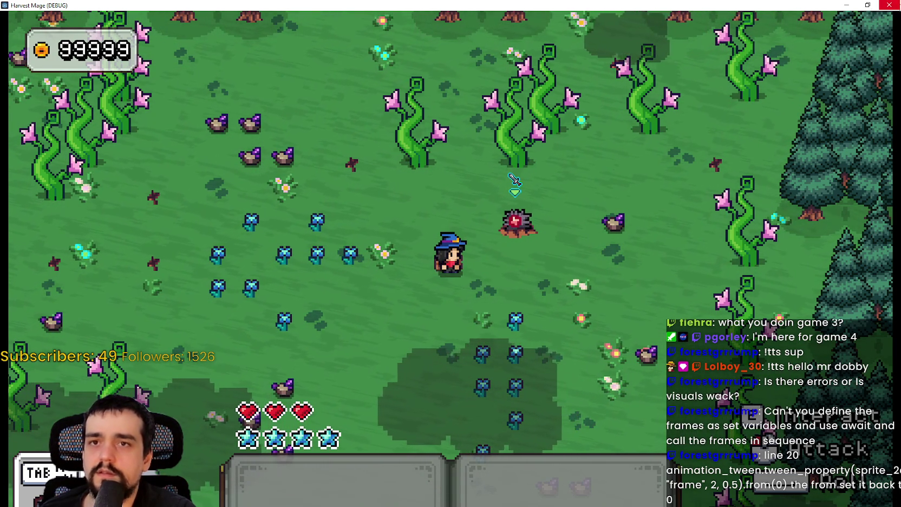
{"action": "left_click", "coordinate": [889, 5]}
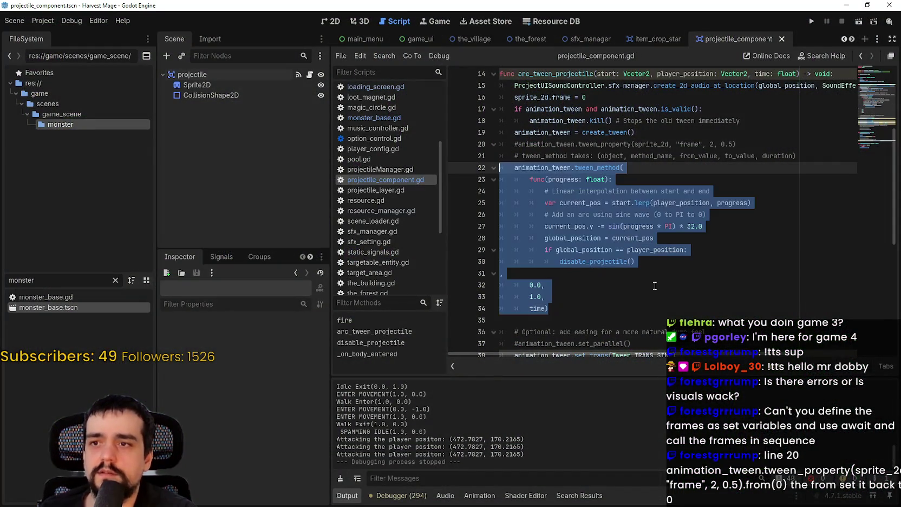
{"action": "key", "text": "ctrl+z"}
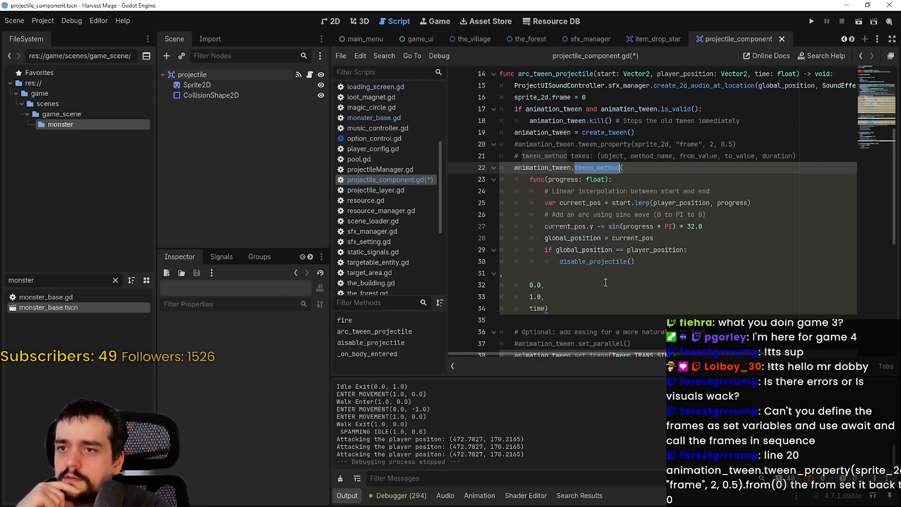
- Move the easing, set_loops(10) and frame tween lines after line 21, save, and run the game
{"action": "scroll", "coordinate": [650, 244], "scroll_direction": "down", "scroll_amount": 6}
{"action": "left_click", "coordinate": [758, 204]}
{"action": "mouse_move", "coordinate": [757, 195]}
{"action": "left_mouse_down"}
{"action": "mouse_move", "coordinate": [502, 157]}
{"action": "mouse_move", "coordinate": [503, 144]}
{"action": "mouse_move", "coordinate": [503, 166]}
{"action": "mouse_move", "coordinate": [499, 145]}
{"action": "left_mouse_up"}
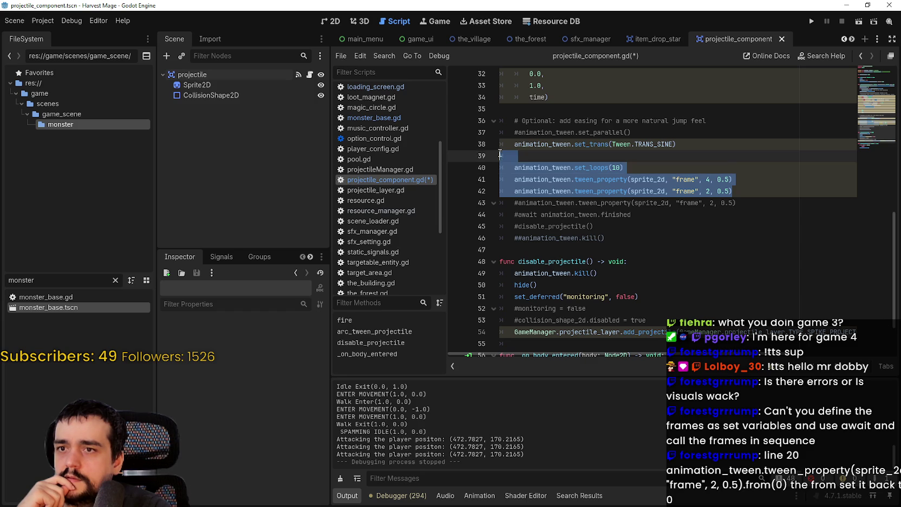
{"action": "scroll", "coordinate": [508, 157], "scroll_direction": "up", "scroll_amount": 1}
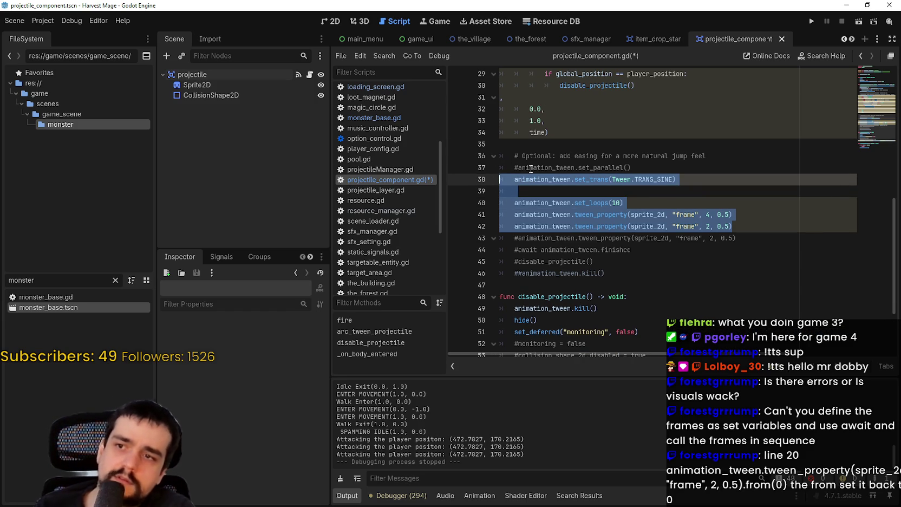
{"action": "key", "text": "BackSpace"}
{"action": "key", "text": "BackSpace"}
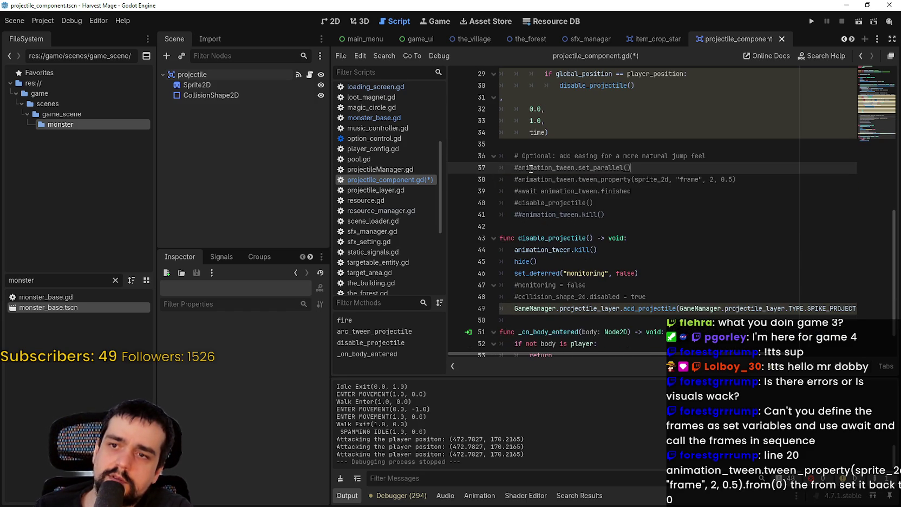
{"action": "scroll", "coordinate": [649, 217], "scroll_direction": "up", "scroll_amount": 6}
{"action": "left_click", "coordinate": [800, 184]}
{"action": "left_click", "coordinate": [806, 188]}
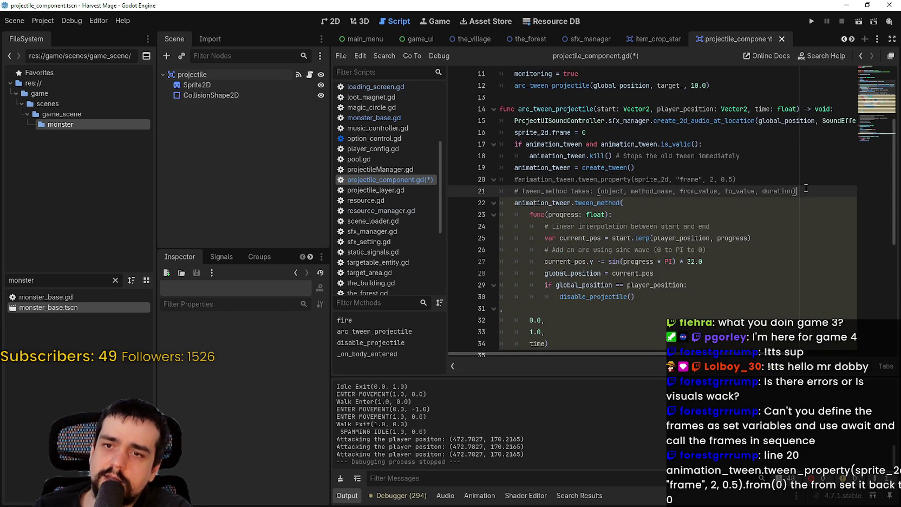
{"action": "key", "text": "Return"}
{"action": "key", "text": "ctrl+v"}
{"action": "key", "text": "ctrl+s"}
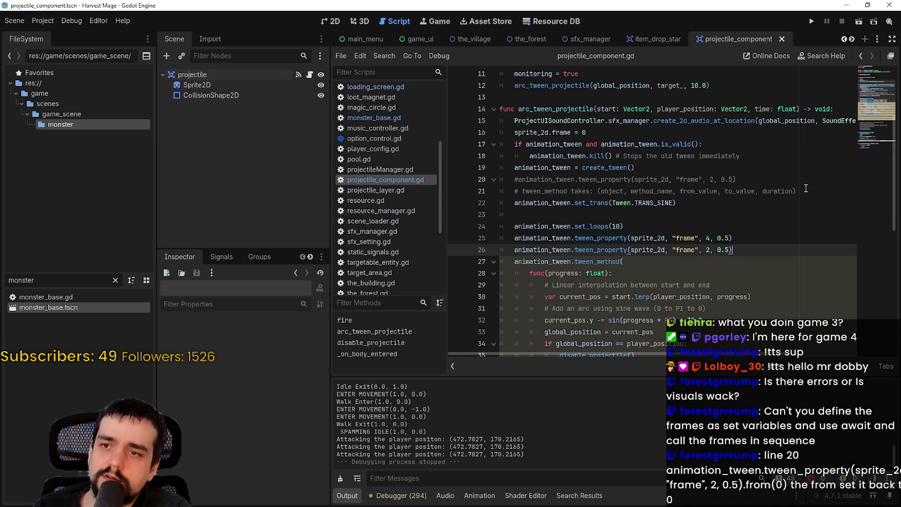
{"action": "left_click", "coordinate": [781, 238]}
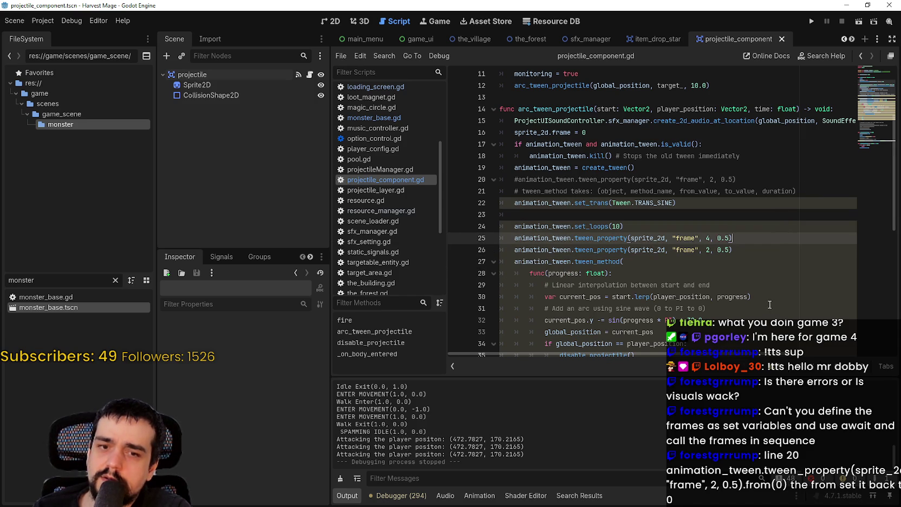
{"action": "key", "text": "F5"}
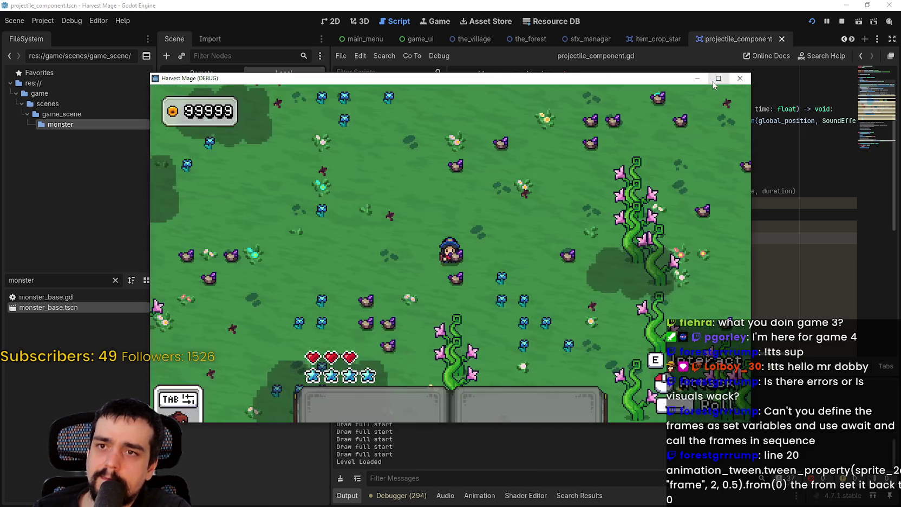
- Walk the wizard to the hedgehog in the maximized game to see its projectile, then close it
{"action": "left_click", "coordinate": [718, 78]}
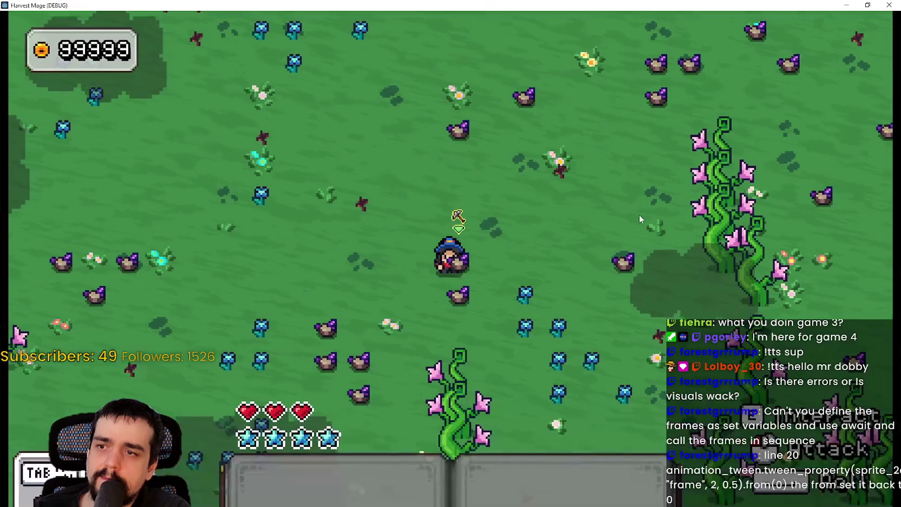
{"action": "key", "text": "w"}
{"action": "key", "text": "a"}
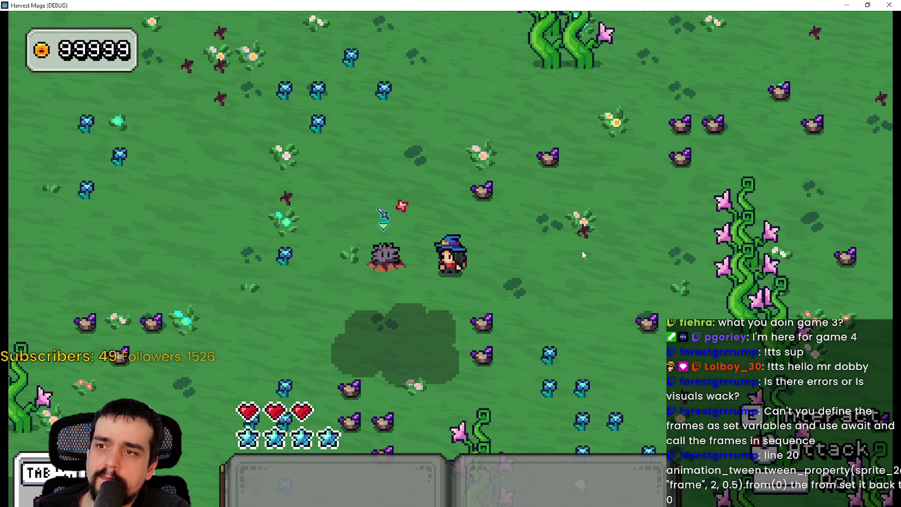
{"action": "left_click", "coordinate": [888, 5]}
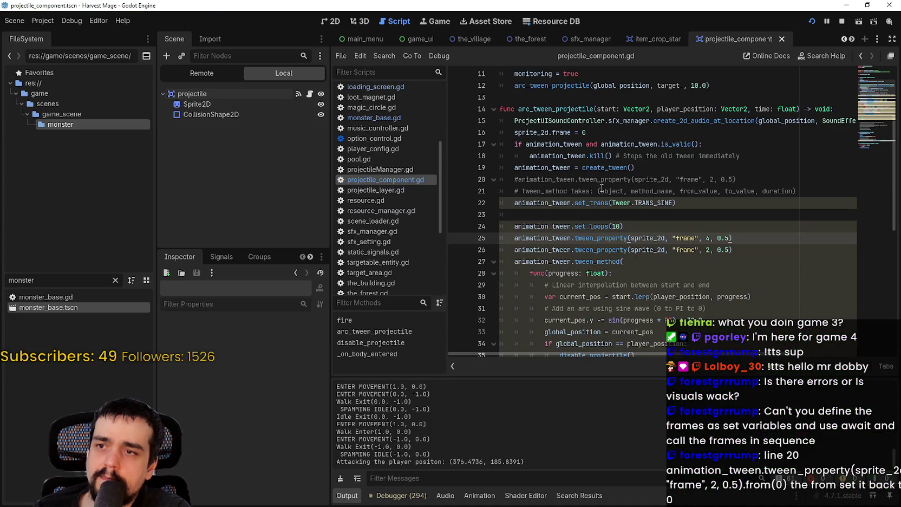
- Insert animation_tween.set_parallel() after set_loops(10), save the script, and run the game
{"action": "left_click", "coordinate": [653, 223]}
{"action": "left_click", "coordinate": [780, 242]}
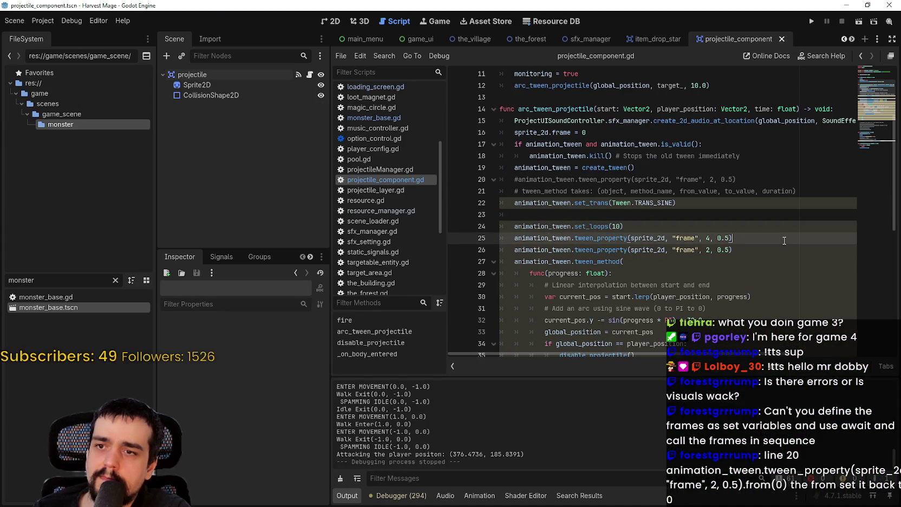
{"action": "left_click", "coordinate": [713, 239]}
{"action": "left_click", "coordinate": [734, 226]}
{"action": "key", "text": "Return"}
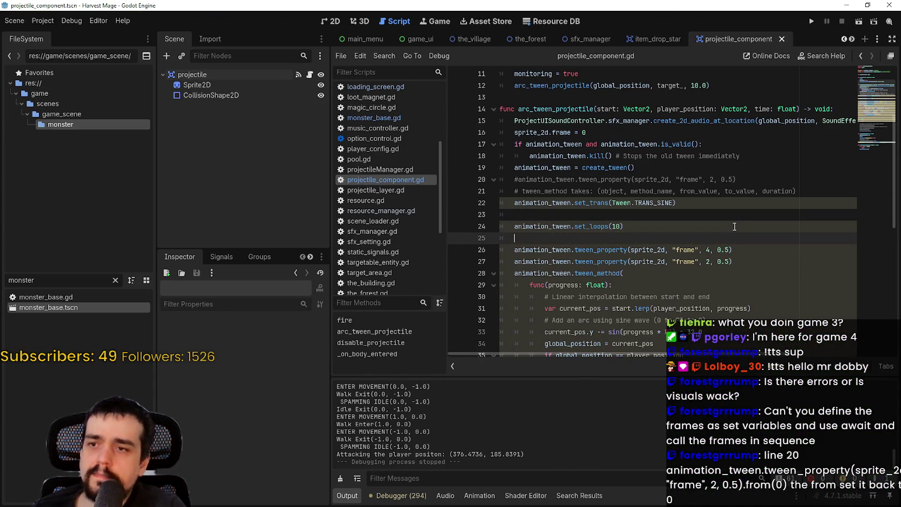
{"action": "type", "text": "s"}
{"action": "key", "text": "BackSpace"}
{"action": "type", "text": "anim"}
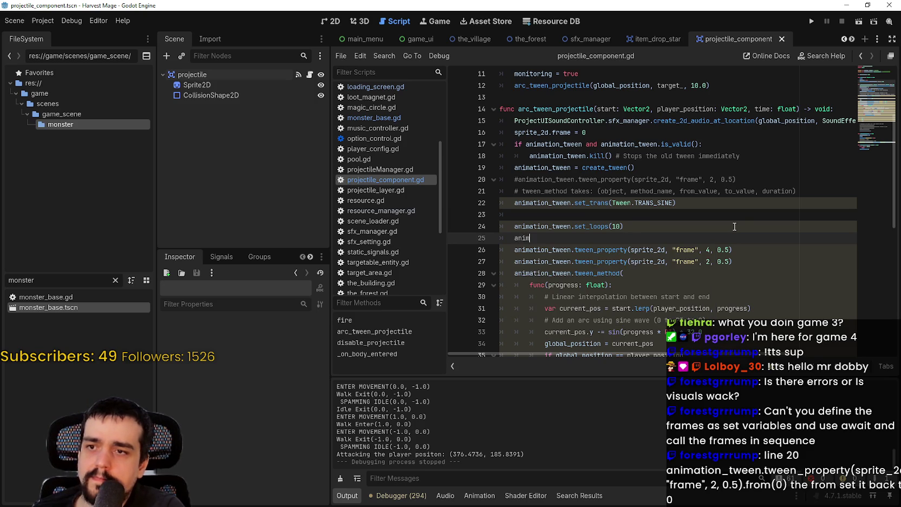
{"action": "type", "text": "ation_tween.set"}
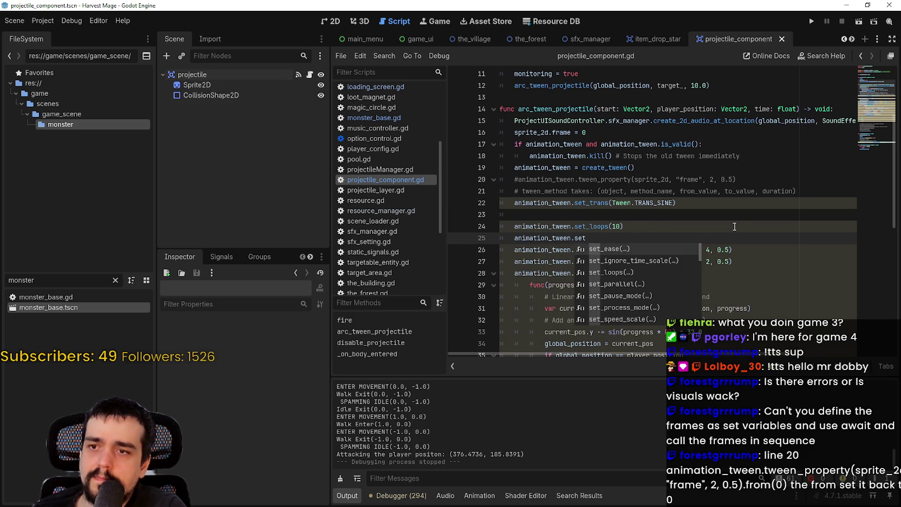
{"action": "type", "text": "_parallel("}
{"action": "key", "text": "Return"}
{"action": "key", "text": "ctrl+s"}
{"action": "left_click", "coordinate": [811, 21]}
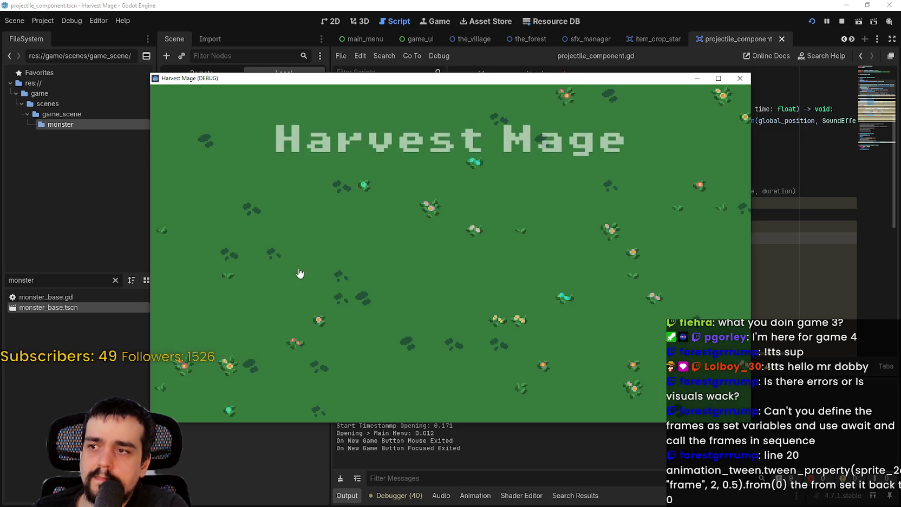
- Continue the saved game maximized, walk into the forest to watch the enemy's projectile, then close it
{"action": "left_click", "coordinate": [316, 265]}
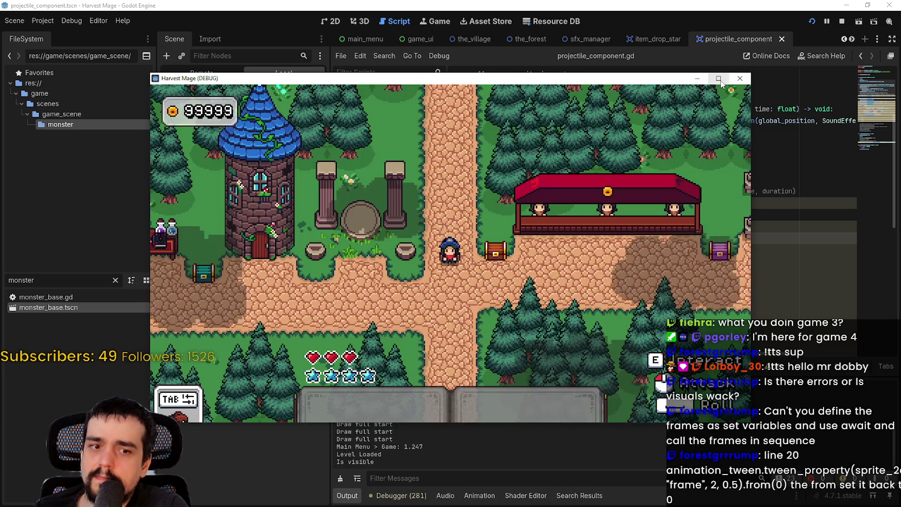
{"action": "left_click", "coordinate": [718, 79]}
{"action": "key", "text": "s"}
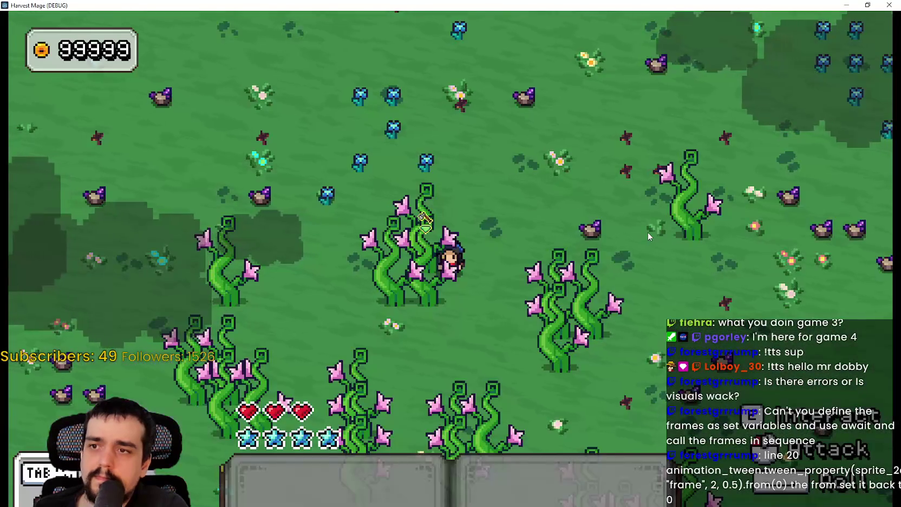
{"action": "key", "text": "w"}
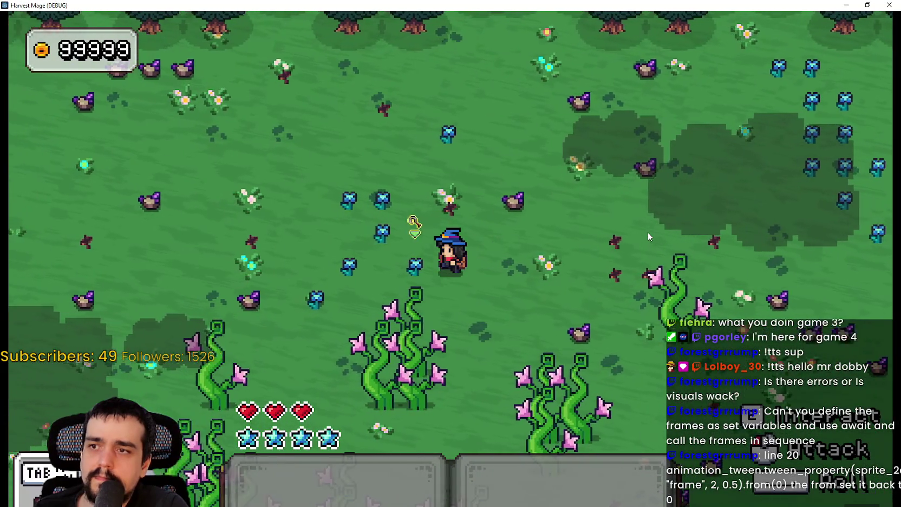
{"action": "key", "text": "a"}
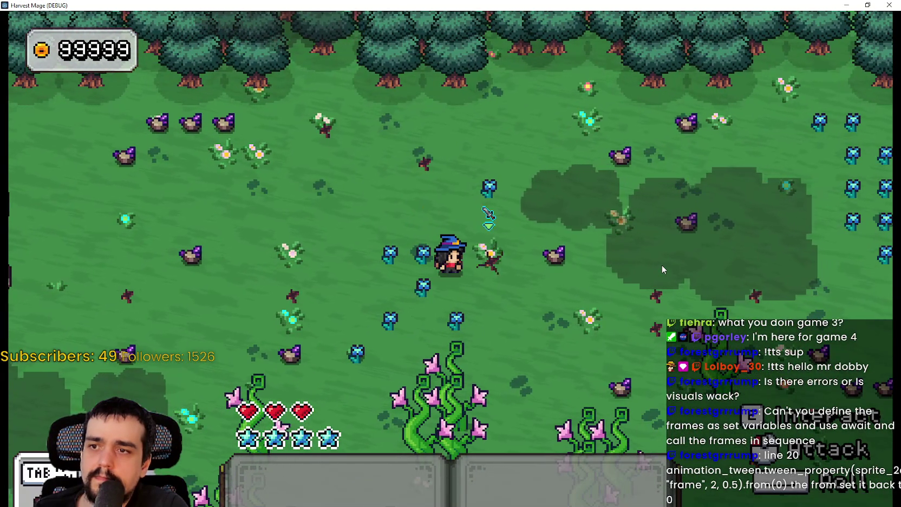
{"action": "key", "text": "d"}
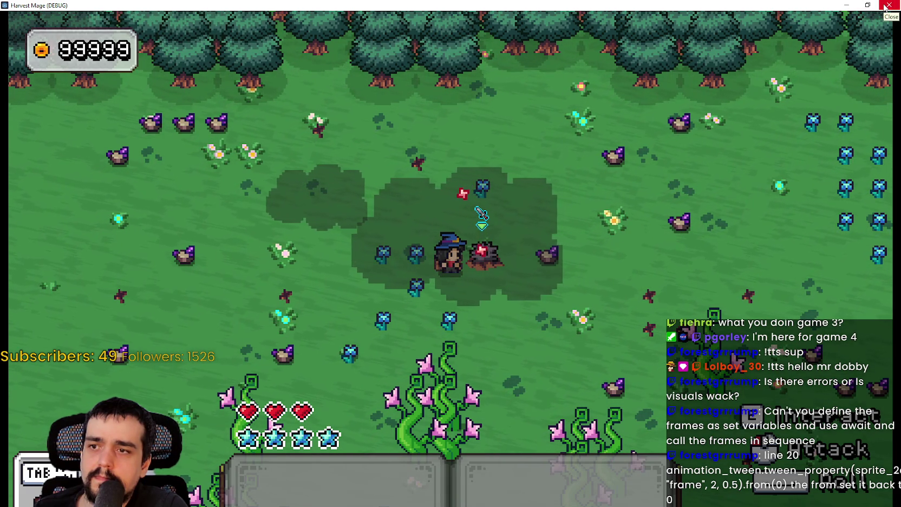
{"action": "left_click", "coordinate": [886, 6]}
{"action": "left_click", "coordinate": [642, 238]}
- Delete the set_parallel() line, restoring the closing parenthesis of set_loops(10)
{"action": "double_click", "coordinate": [652, 236]}
{"action": "mouse_move", "coordinate": [653, 237]}
{"action": "left_mouse_down"}
{"action": "mouse_move", "coordinate": [508, 241]}
{"action": "mouse_move", "coordinate": [513, 236]}
{"action": "left_mouse_up"}
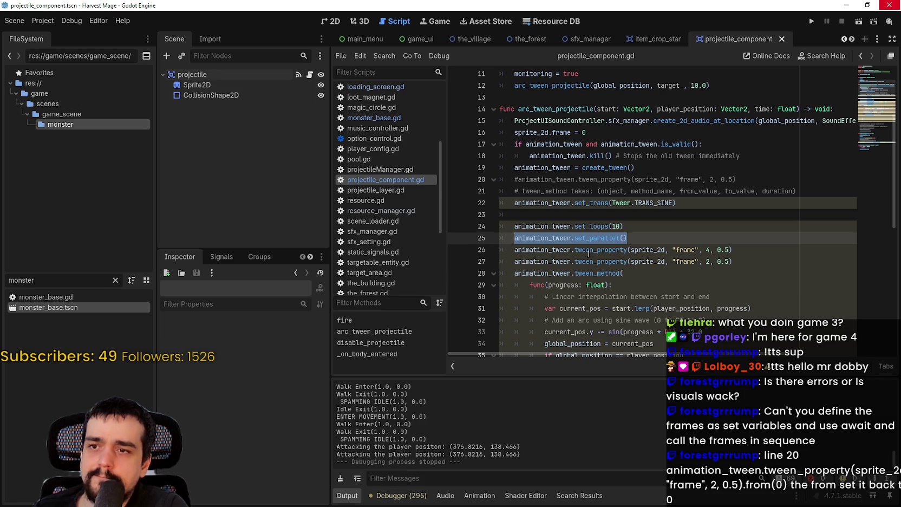
{"action": "key", "text": "BackSpace"}
{"action": "key", "text": "BackSpace"}
{"action": "key", "text": "BackSpace"}
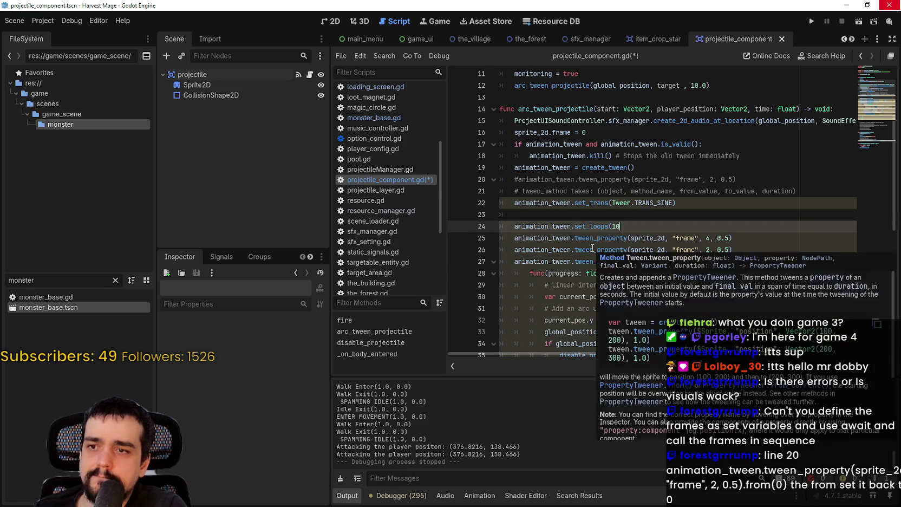
{"action": "type", "text": ")"}
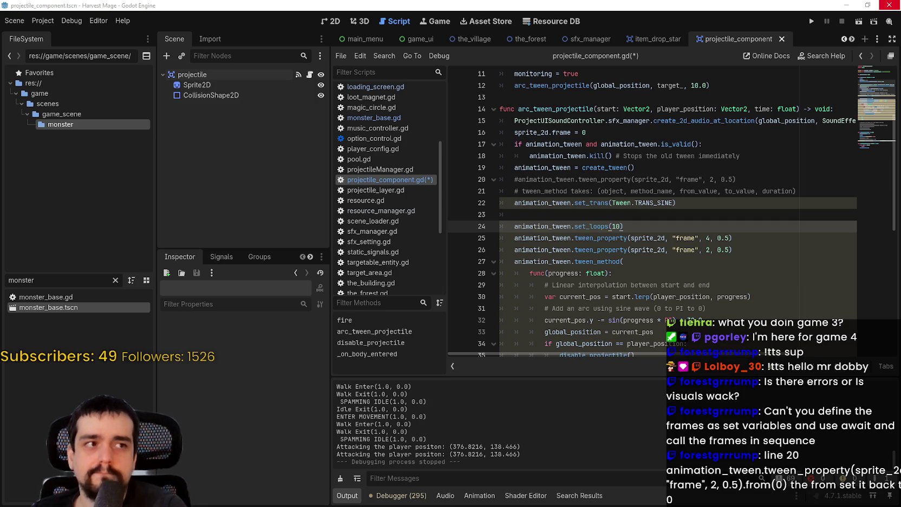
- Select the whole tween_method arc block below the frame tweens
{"action": "left_click", "coordinate": [674, 206]}
{"action": "left_click", "coordinate": [674, 229]}
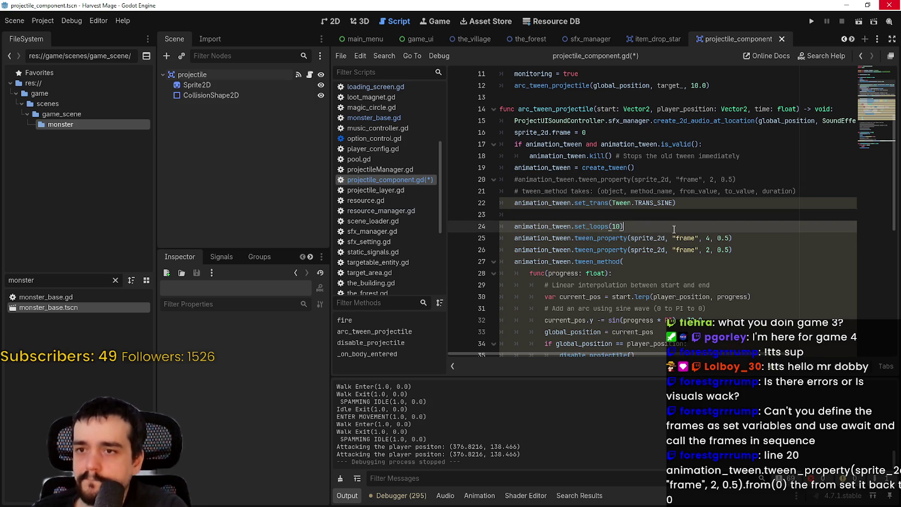
{"action": "left_click", "coordinate": [648, 285]}
{"action": "left_click", "coordinate": [645, 271]}
{"action": "scroll", "coordinate": [631, 305], "scroll_direction": "down", "scroll_amount": 2}
{"action": "scroll", "coordinate": [631, 305], "scroll_direction": "down", "scroll_amount": 2}
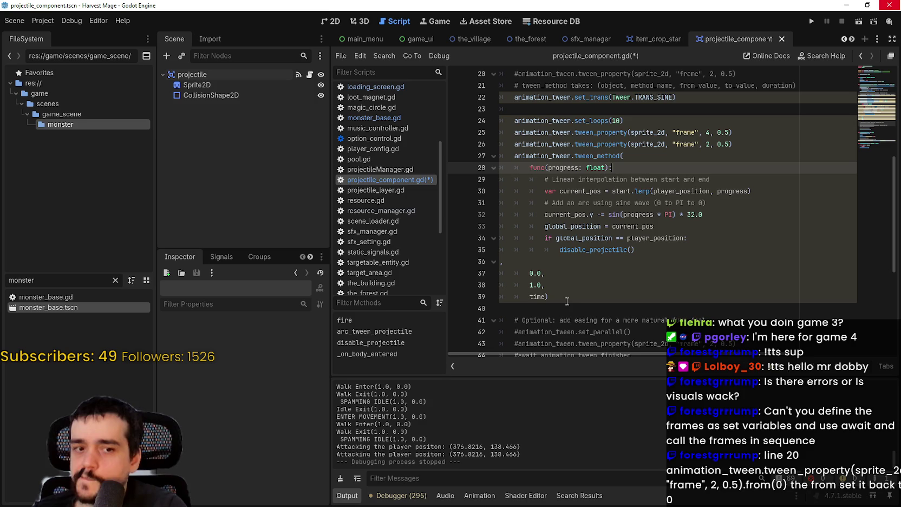
{"action": "mouse_move", "coordinate": [567, 301]}
{"action": "left_mouse_down"}
{"action": "mouse_move", "coordinate": [520, 178]}
{"action": "mouse_move", "coordinate": [471, 143]}
{"action": "mouse_move", "coordinate": [467, 162]}
{"action": "left_mouse_up"}
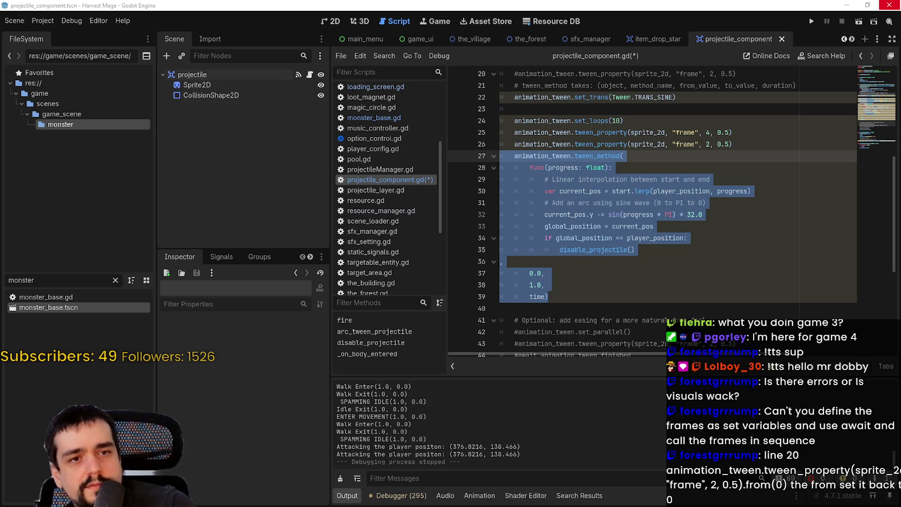
{"action": "left_click", "coordinate": [596, 167]}
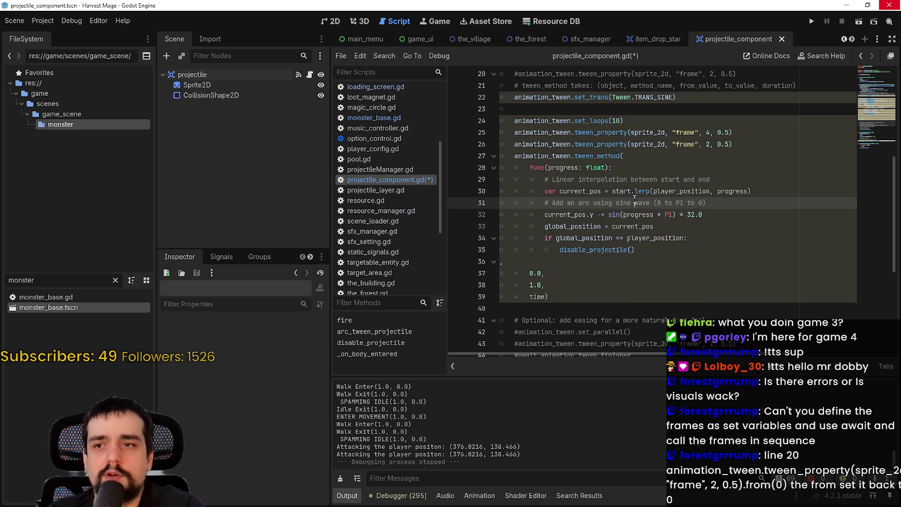
{"action": "left_click", "coordinate": [599, 156]}
{"action": "left_click", "coordinate": [703, 237]}
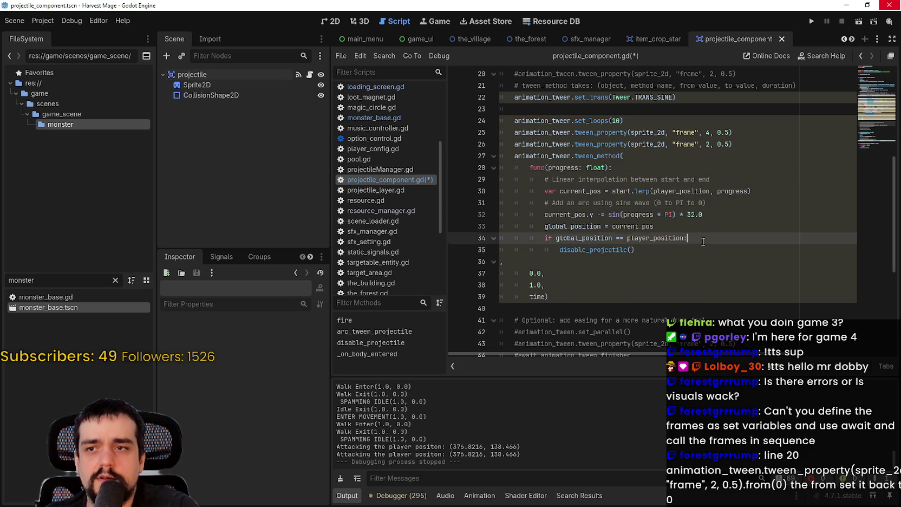
{"action": "left_click", "coordinate": [734, 144]}
{"action": "mouse_move", "coordinate": [733, 144]}
{"action": "left_mouse_down"}
{"action": "mouse_move", "coordinate": [509, 122]}
{"action": "mouse_move", "coordinate": [490, 130]}
{"action": "left_mouse_up"}
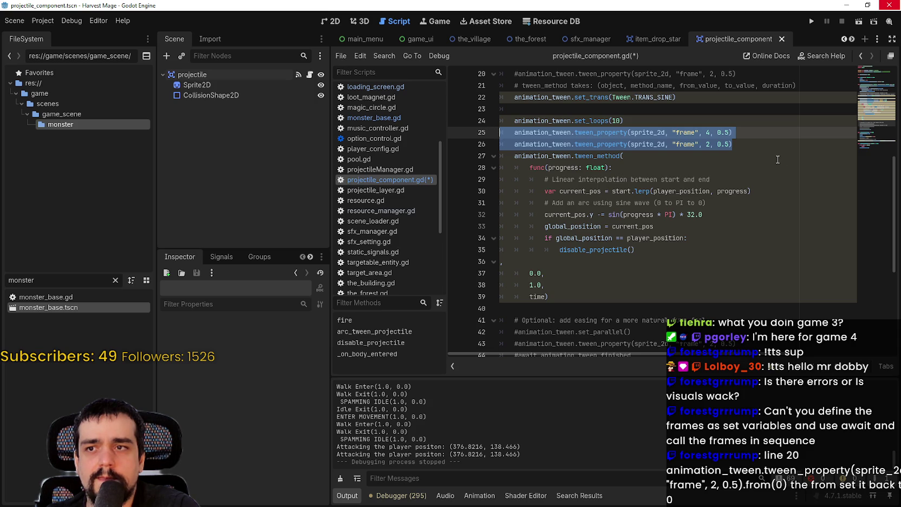
{"action": "scroll", "coordinate": [772, 159], "scroll_direction": "up", "scroll_amount": 1}
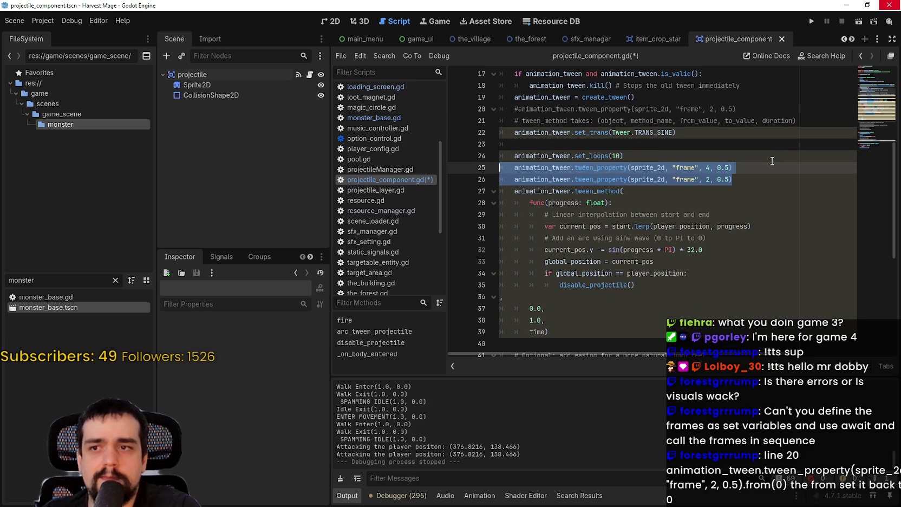
{"action": "left_click", "coordinate": [765, 183]}
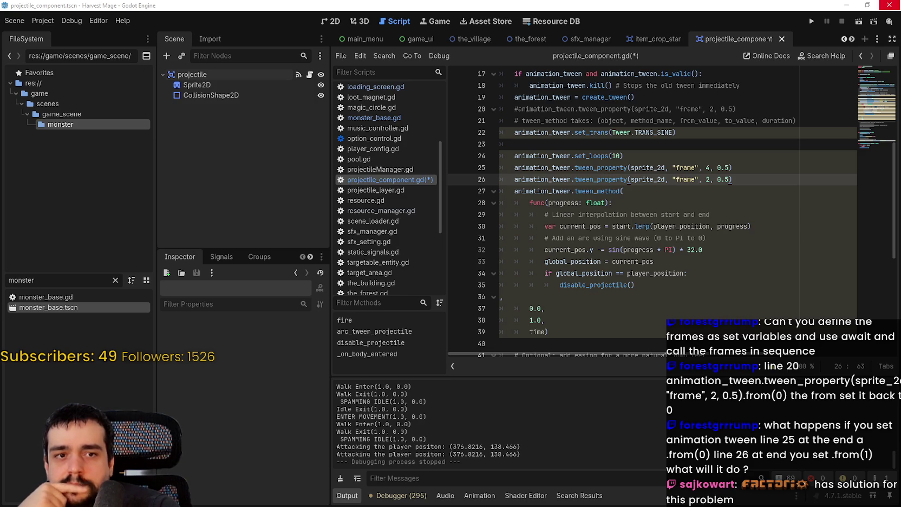
{"action": "left_click_drag", "start_coordinate": [732, 179], "coordinate": [492, 168]}
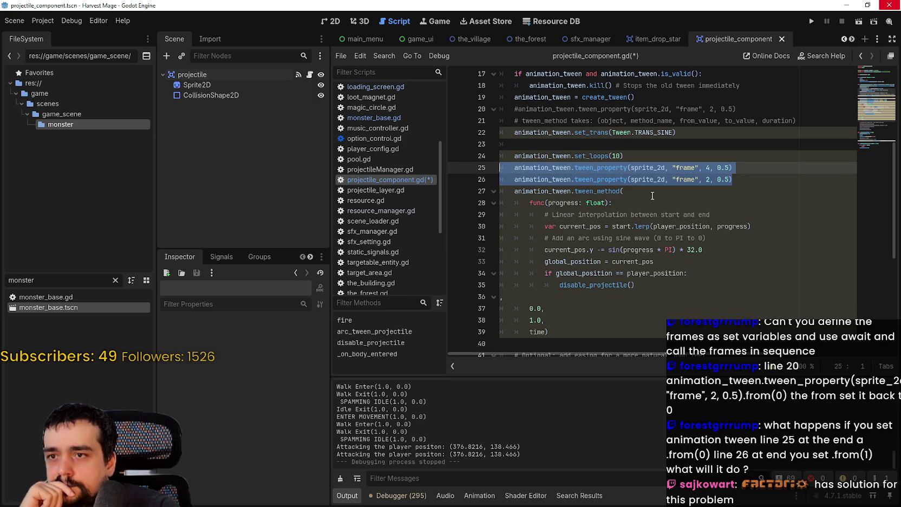
{"action": "scroll", "coordinate": [754, 205], "scroll_direction": "up", "scroll_amount": 1}
{"action": "left_click", "coordinate": [644, 178]}
{"action": "left_click", "coordinate": [515, 169]}
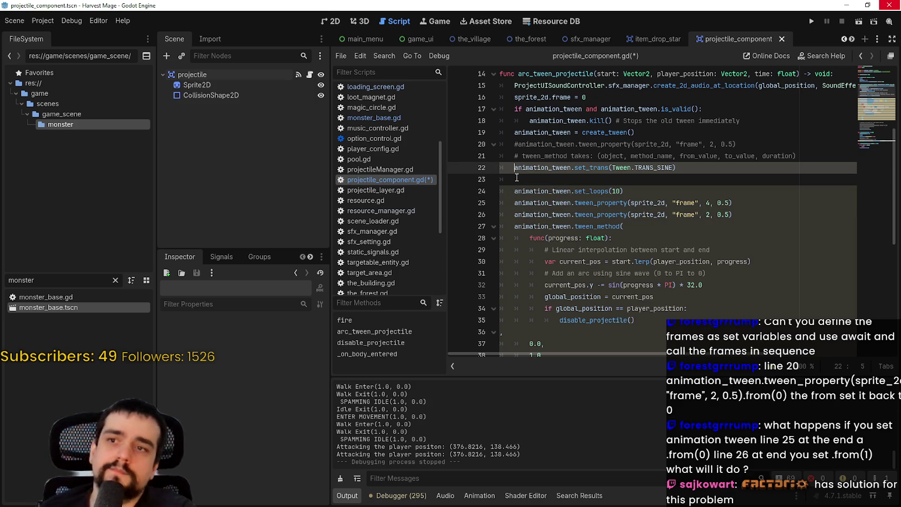
{"action": "key", "text": "ctrl+k"}
- Save and run, start a maximized New Game, walk to the forest enemy, then stop the game
{"action": "key", "text": "F5"}
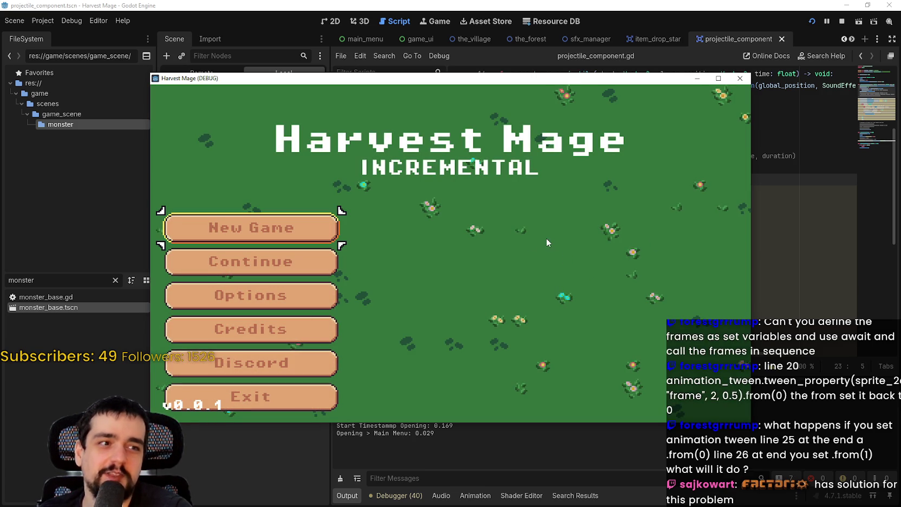
{"action": "key", "text": "Return"}
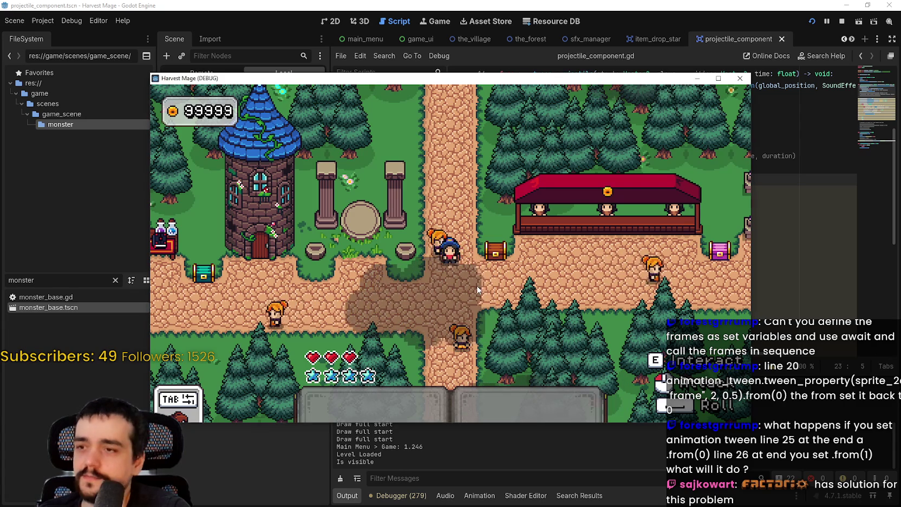
{"action": "key", "text": "super+Up"}
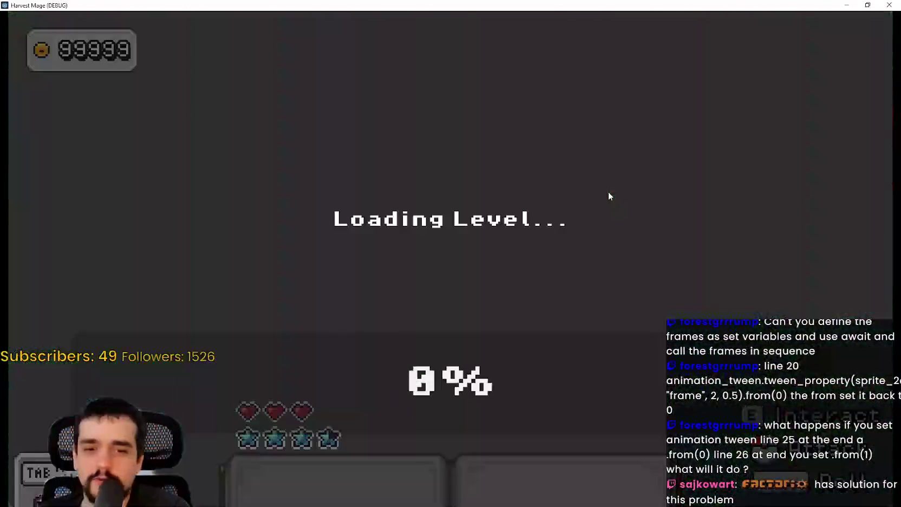
{"action": "key", "text": "d"}
{"action": "key", "text": "s"}
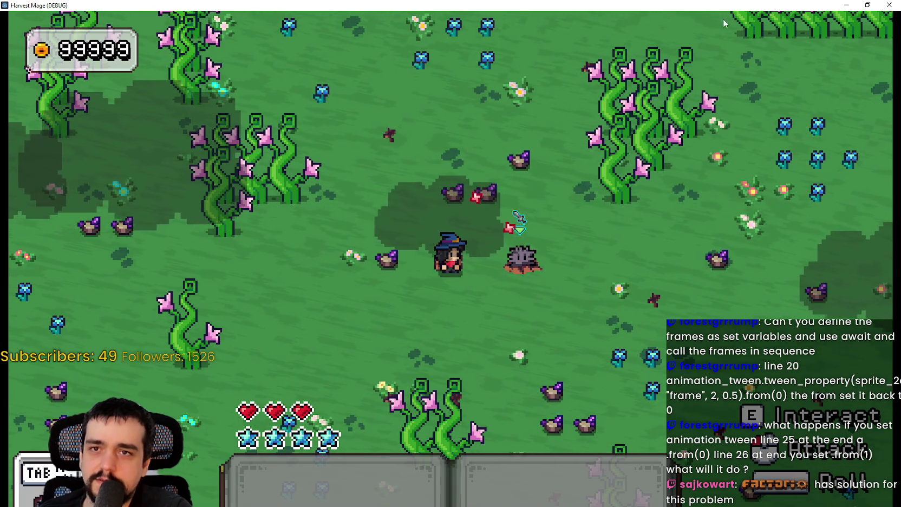
{"action": "left_click", "coordinate": [867, 4]}
{"action": "left_click", "coordinate": [841, 21]}
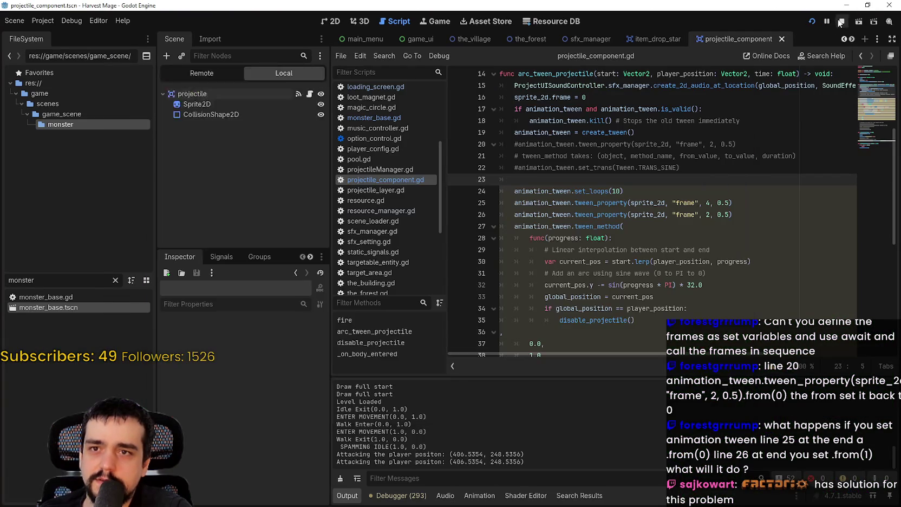
- Review the frame tween lines and the arc block, briefly undoing and redoing to compare code
{"action": "left_click_drag", "start_coordinate": [732, 214], "coordinate": [461, 206]}
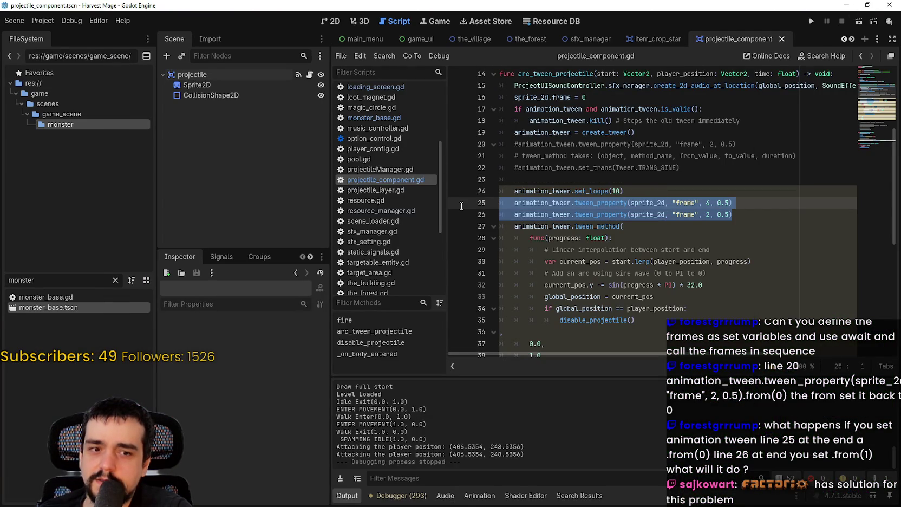
{"action": "left_click", "coordinate": [734, 202]}
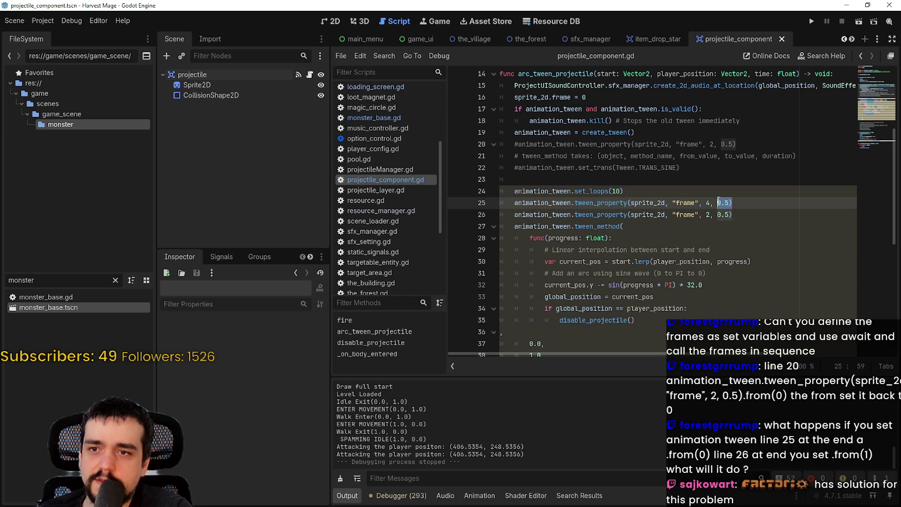
{"action": "double_click", "coordinate": [719, 215]}
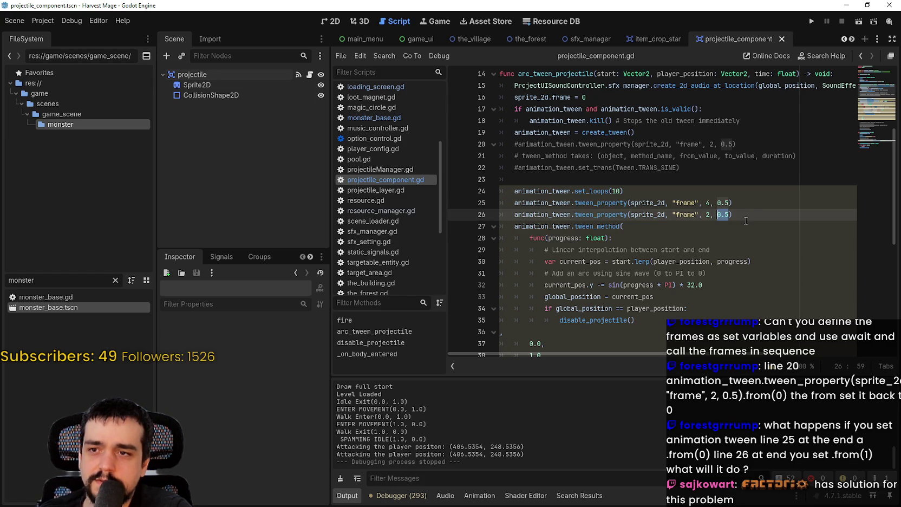
{"action": "left_click_drag", "start_coordinate": [753, 216], "coordinate": [518, 213]}
{"action": "left_click_drag", "start_coordinate": [631, 225], "coordinate": [654, 327]}
{"action": "left_click", "coordinate": [738, 201]}
{"action": "mouse_move", "coordinate": [545, 191]}
{"action": "left_mouse_down"}
{"action": "mouse_move", "coordinate": [590, 208]}
{"action": "mouse_move", "coordinate": [621, 271]}
{"action": "left_mouse_up"}
{"action": "left_click", "coordinate": [621, 261]}
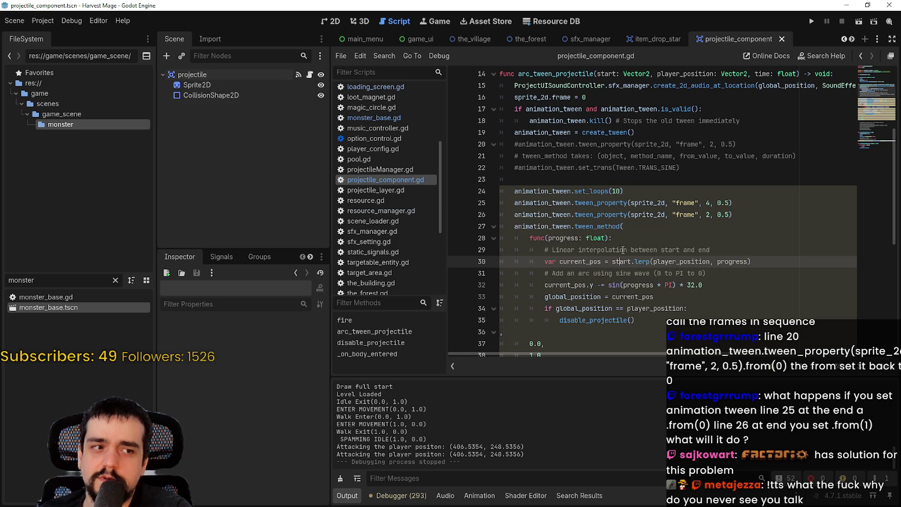
{"action": "left_click", "coordinate": [757, 206]}
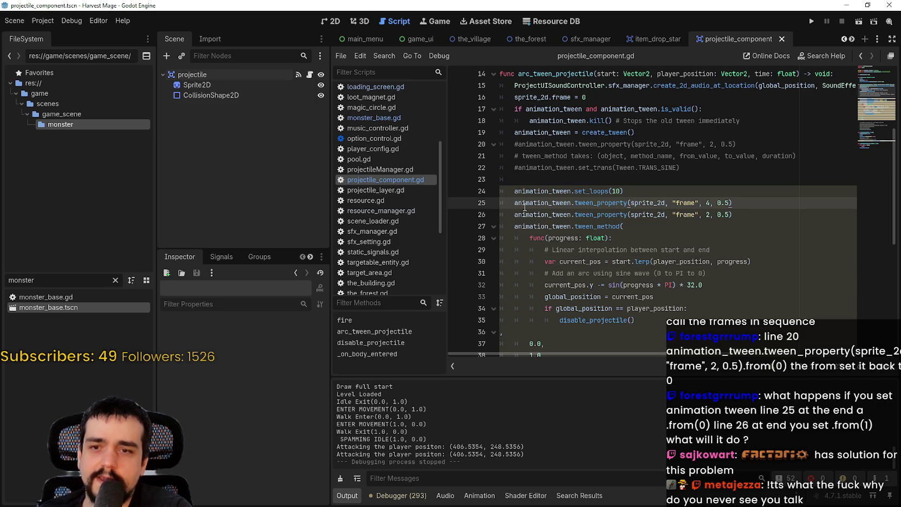
{"action": "left_click", "coordinate": [652, 191]}
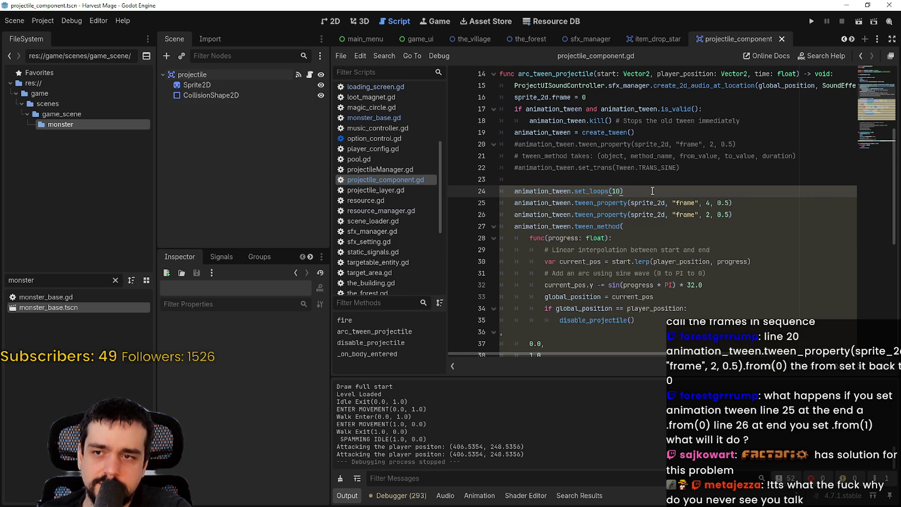
{"action": "key", "text": "ctrl+z"}
{"action": "key", "text": "ctrl+y"}
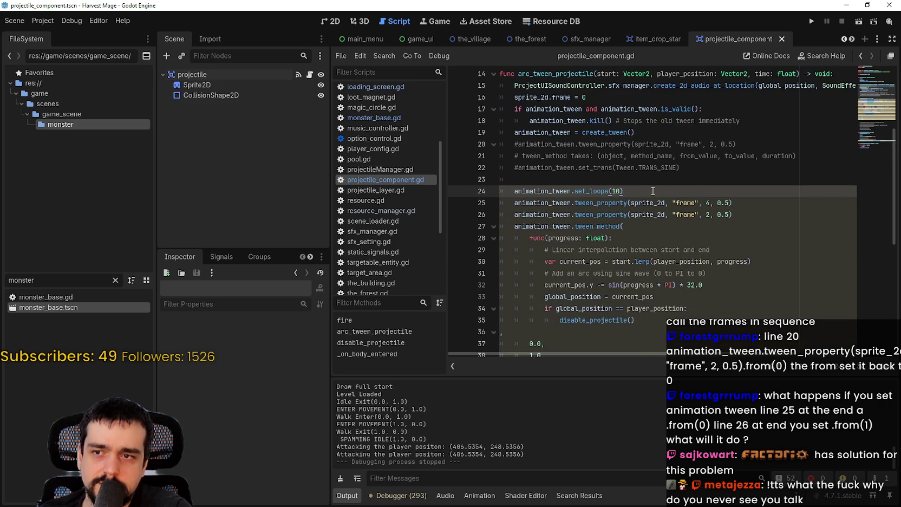
{"action": "left_click", "coordinate": [755, 216]}
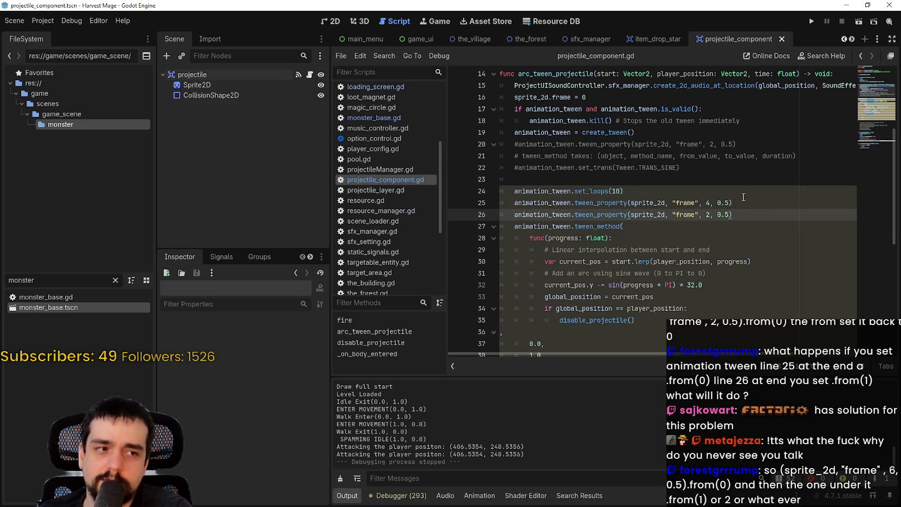
- Add animation_tween.set_parallel() on a new line 27 after the frame tweens and save
{"action": "key", "text": "Return"}
{"action": "type", "text": "set"}
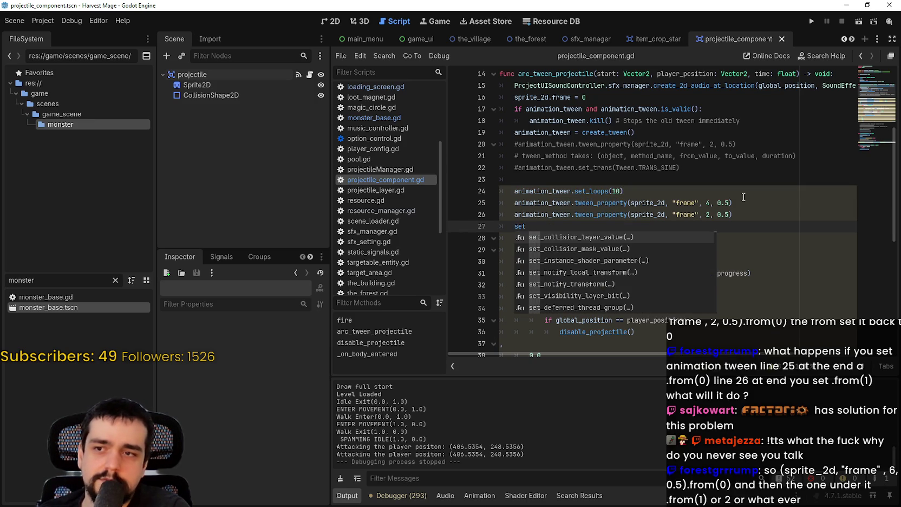
{"action": "key", "text": "BackSpace"}
{"action": "key", "text": "BackSpace"}
{"action": "key", "text": "BackSpace"}
{"action": "key", "text": "Return"}
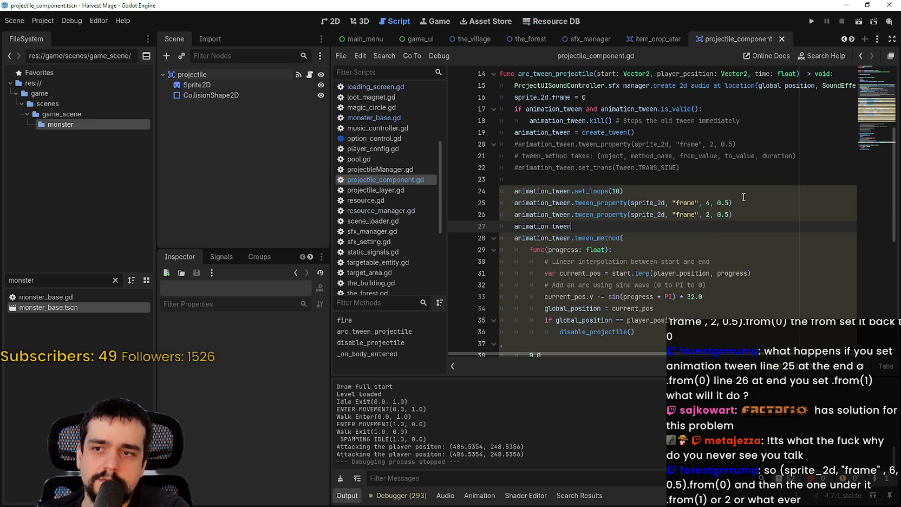
{"action": "type", "text": "set-"}
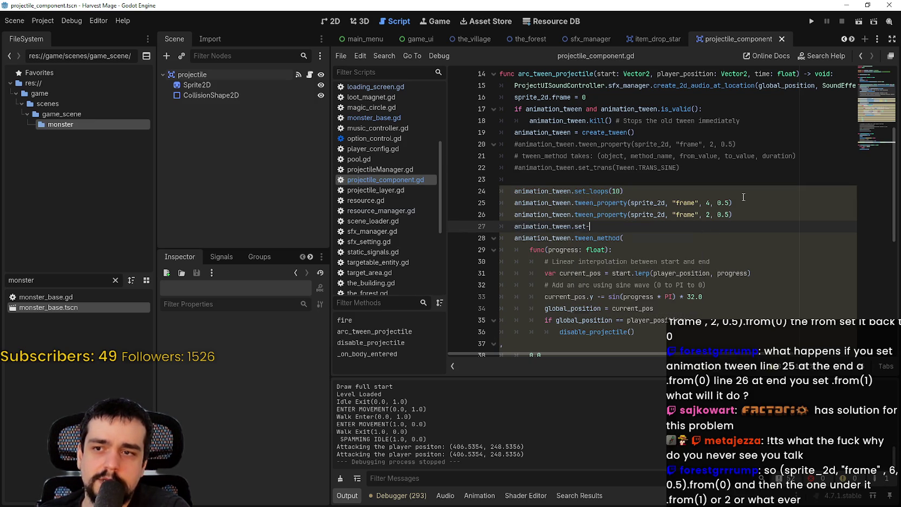
{"action": "type", "text": "pa"}
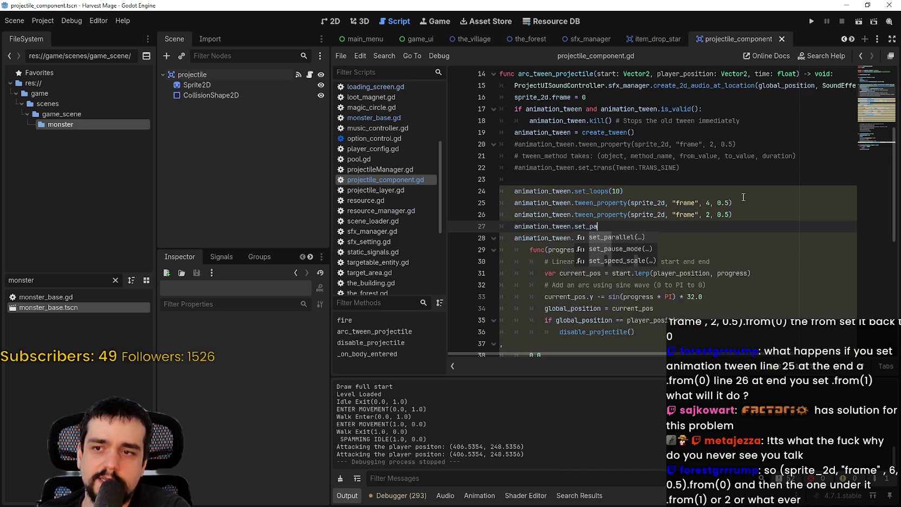
{"action": "key", "text": "Return"}
{"action": "key", "text": "ctrl+s"}
- Run the project to test the set_parallel() change
{"action": "scroll", "coordinate": [743, 197], "scroll_direction": "down", "scroll_amount": 2}
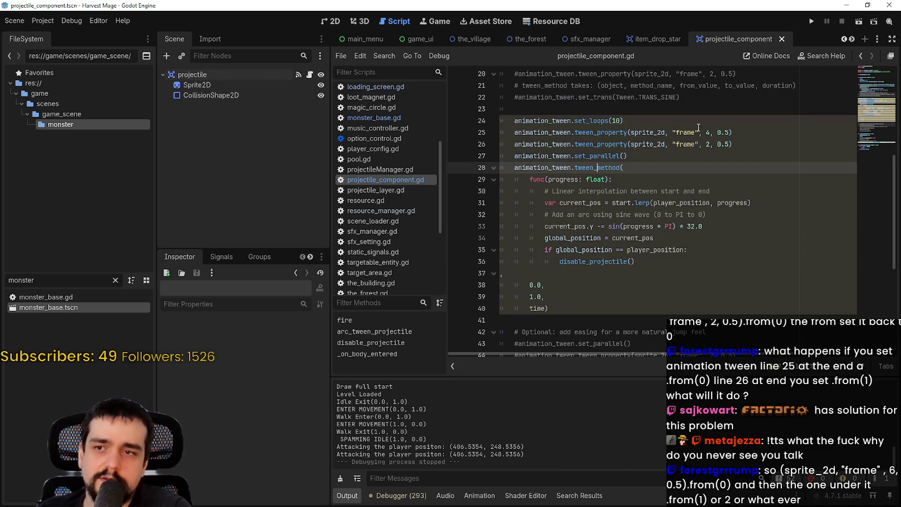
{"action": "left_click_drag", "start_coordinate": [567, 120], "coordinate": [658, 293]}
{"action": "scroll", "coordinate": [677, 243], "scroll_direction": "up", "scroll_amount": 3}
{"action": "left_click", "coordinate": [811, 21]}
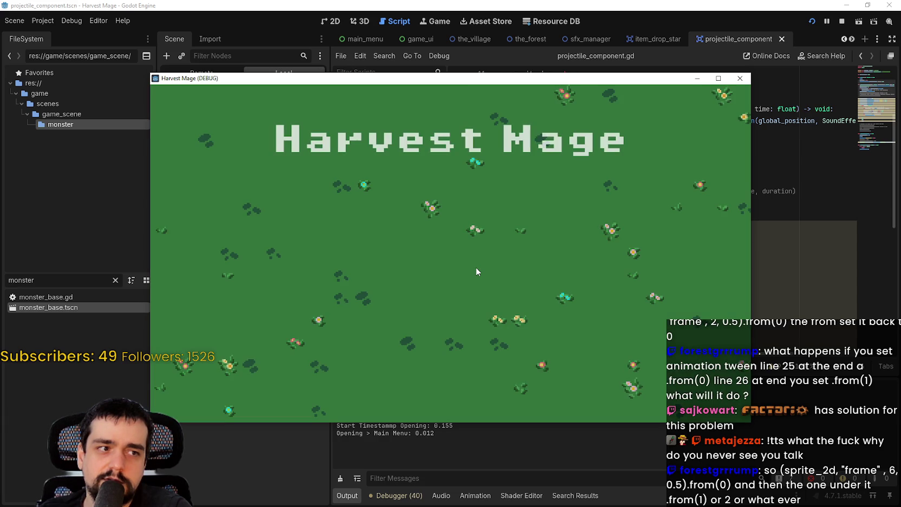
- Start a new game, walk through the village into the field to watch projectiles, then quit with Alt+F4
{"action": "left_click", "coordinate": [303, 233]}
{"action": "left_click", "coordinate": [304, 232]}
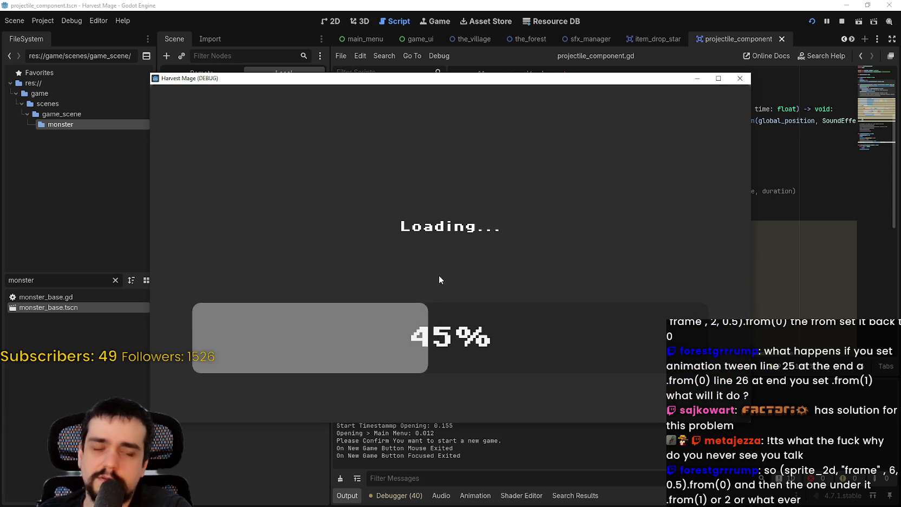
{"action": "key", "text": "s"}
{"action": "key", "text": "a"}
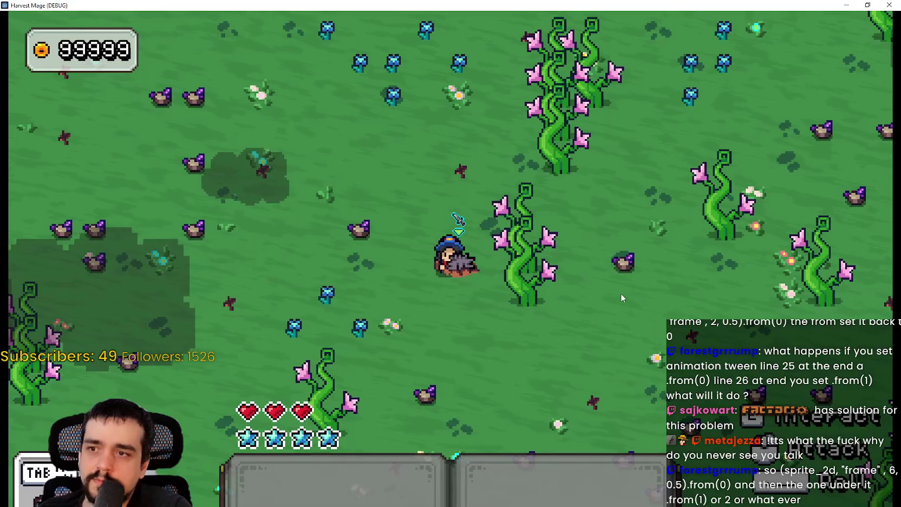
{"action": "key", "text": "a"}
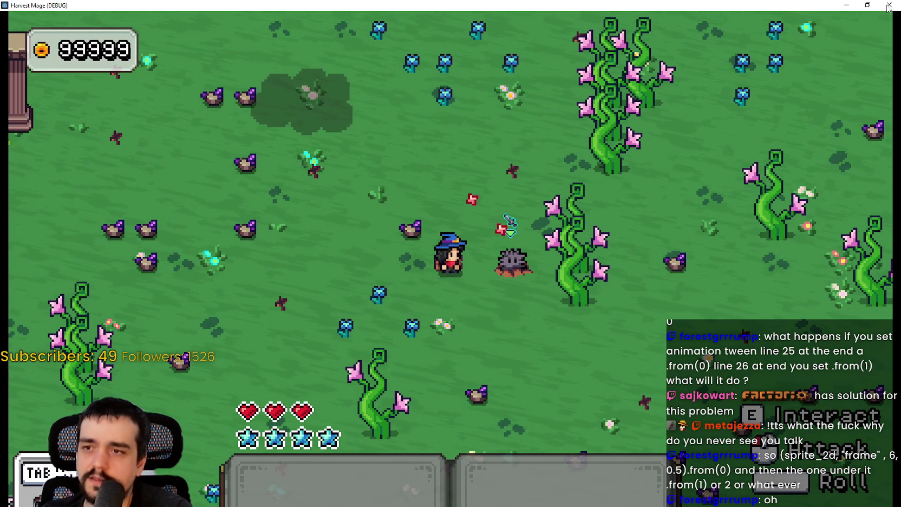
{"action": "key", "text": "alt+F4"}
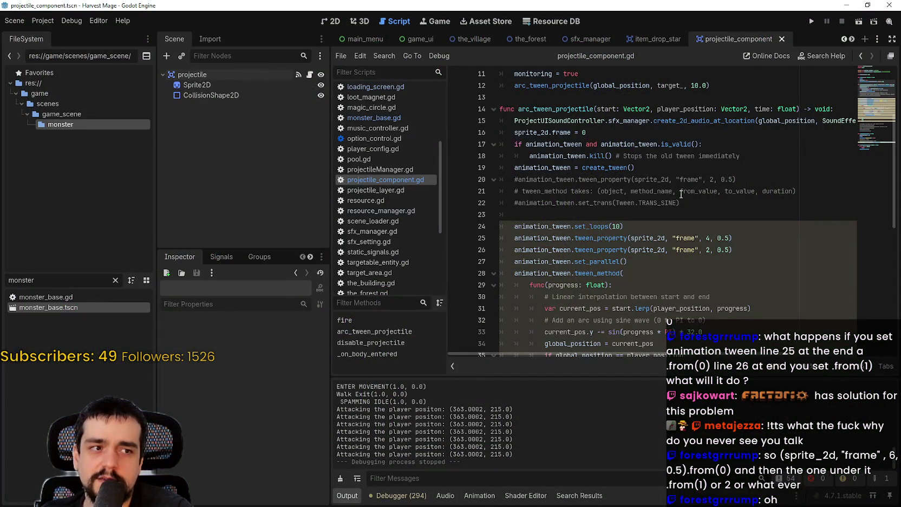
- Save the script and delete the set_parallel() line after the frame tweens
{"action": "left_click", "coordinate": [632, 216]}
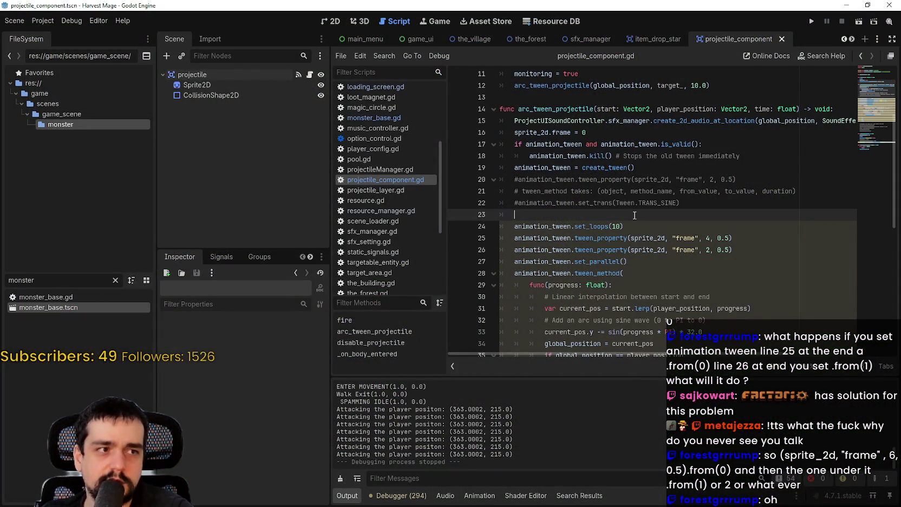
{"action": "key", "text": "ctrl+s"}
{"action": "left_click", "coordinate": [677, 202]}
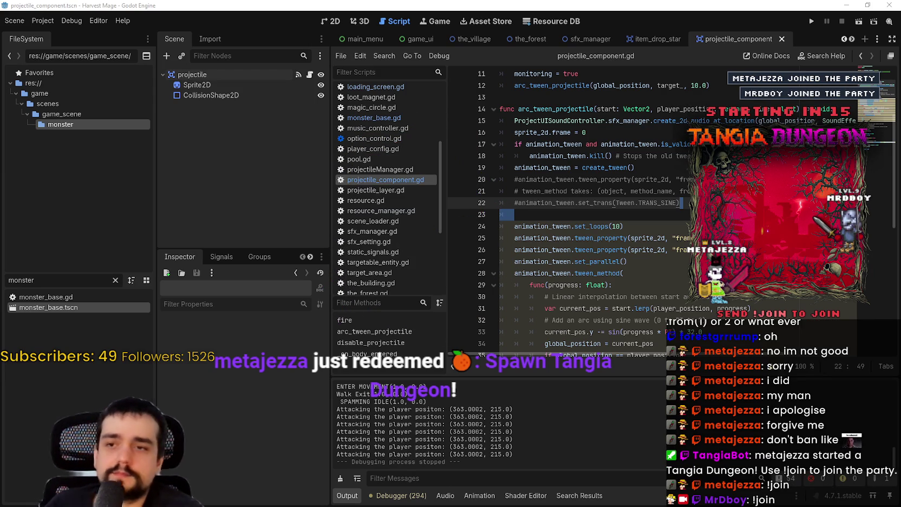
{"action": "left_click", "coordinate": [730, 249]}
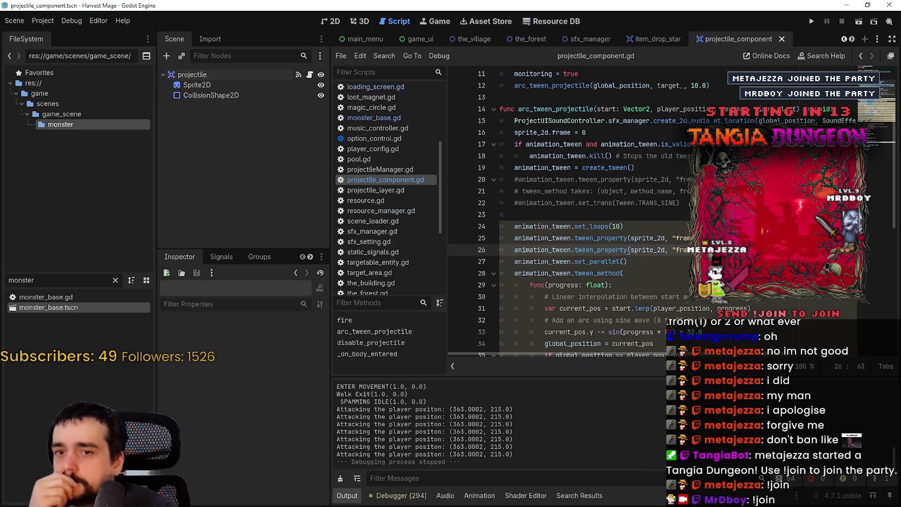
{"action": "left_click_drag", "start_coordinate": [636, 262], "coordinate": [488, 259]}
{"action": "key", "text": "BackSpace"}
{"action": "key", "text": "BackSpace"}
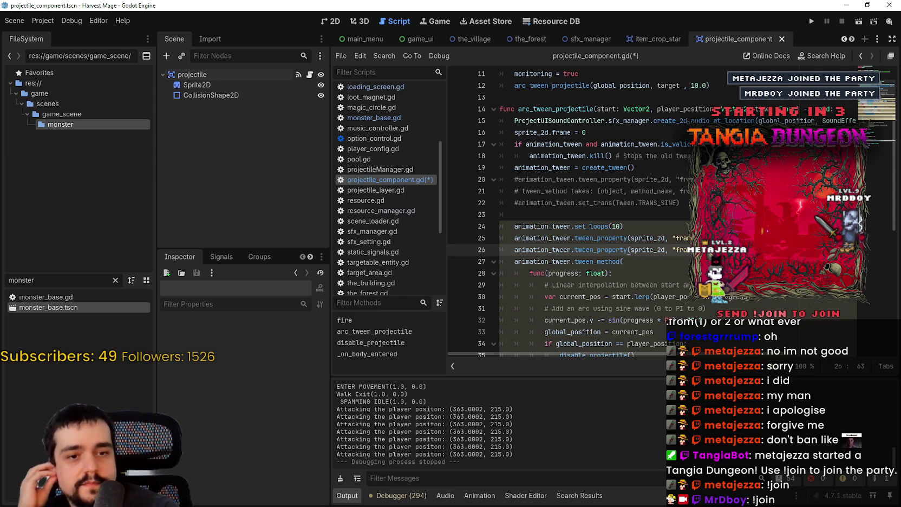
- Comment out the tween_method arc block on lines 27–39 and run the game
{"action": "scroll", "coordinate": [596, 314], "scroll_direction": "down", "scroll_amount": 3}
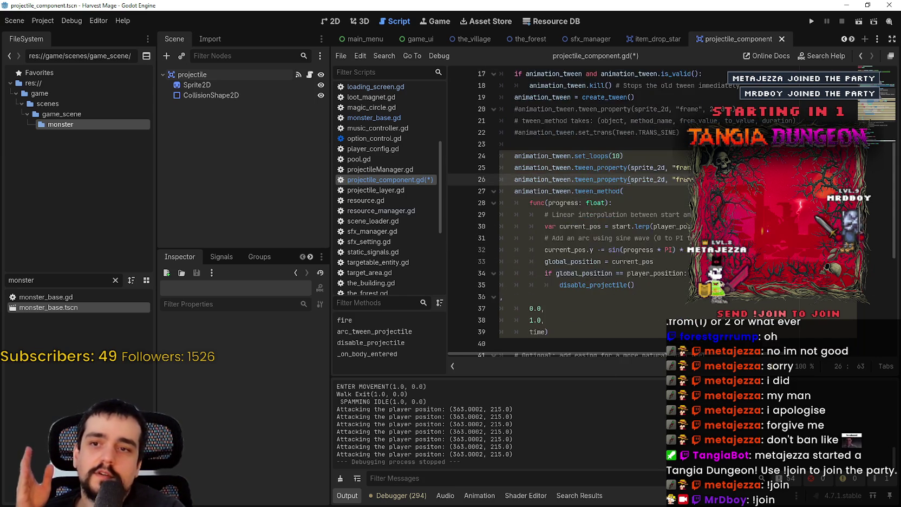
{"action": "mouse_move", "coordinate": [550, 297]}
{"action": "left_mouse_down"}
{"action": "mouse_move", "coordinate": [504, 292]}
{"action": "mouse_move", "coordinate": [501, 155]}
{"action": "left_mouse_up"}
{"action": "key", "text": "ctrl+k"}
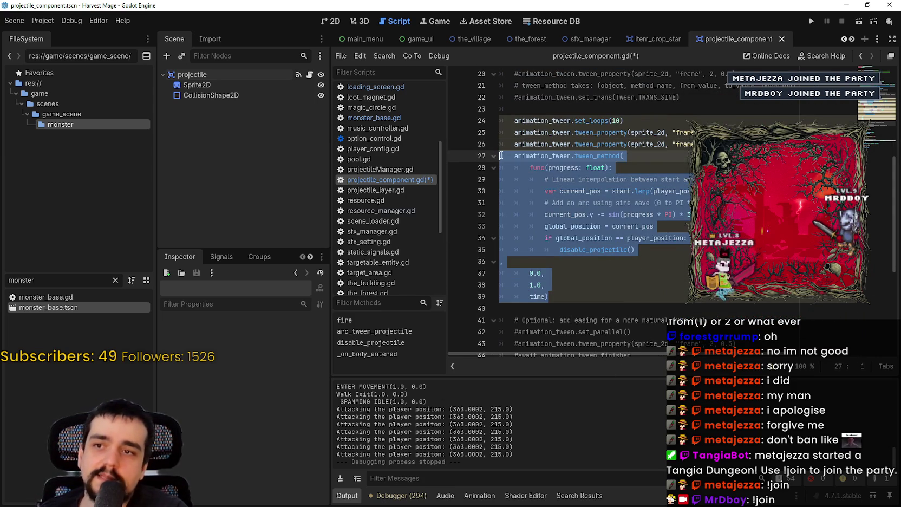
{"action": "left_click", "coordinate": [771, 132]}
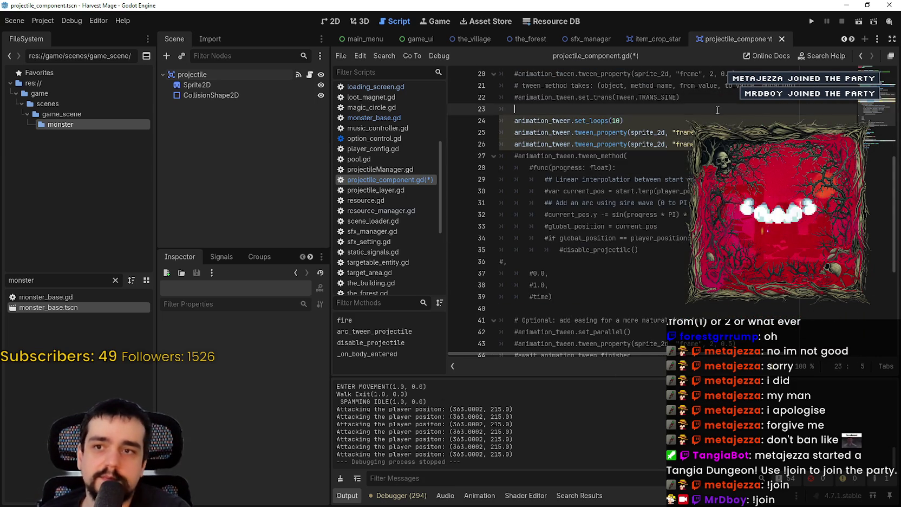
{"action": "key", "text": "F5"}
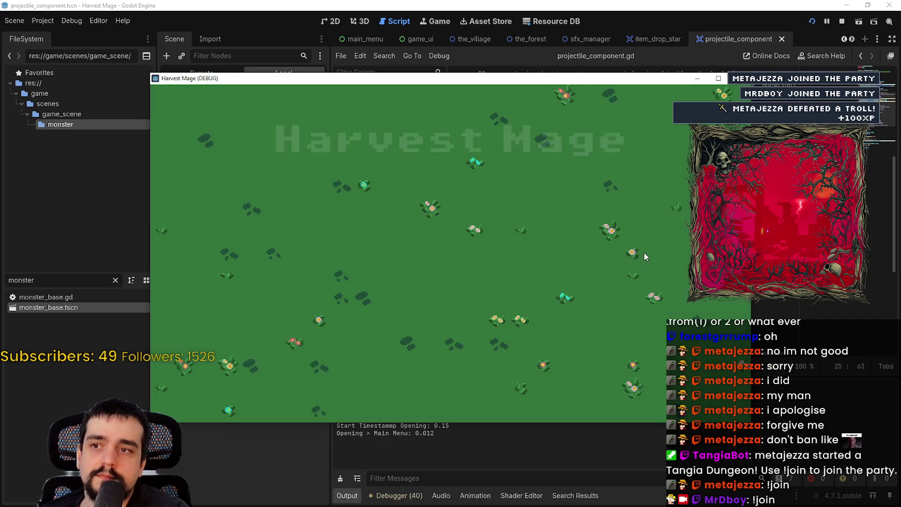
- Start a maximized new game, walk to the hedgehog to watch the frame-only projectile, then close it
{"action": "key", "text": "Return"}
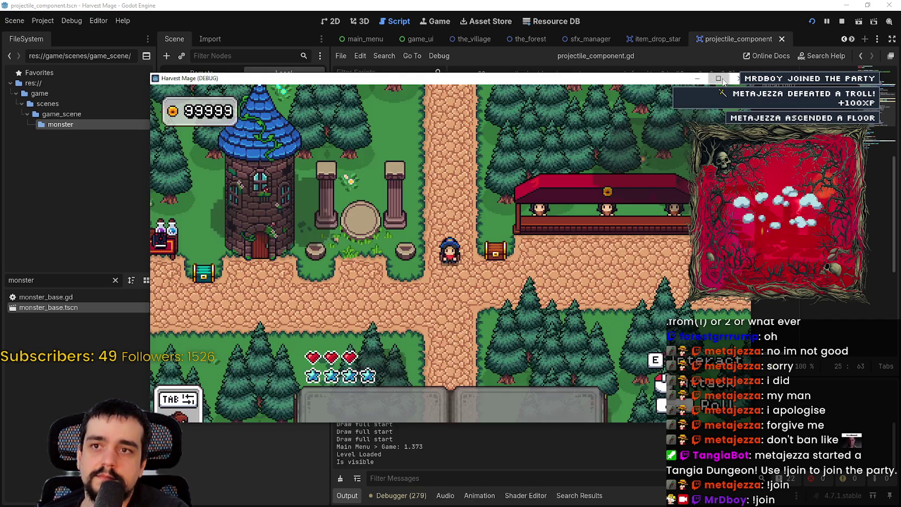
{"action": "left_click", "coordinate": [720, 79]}
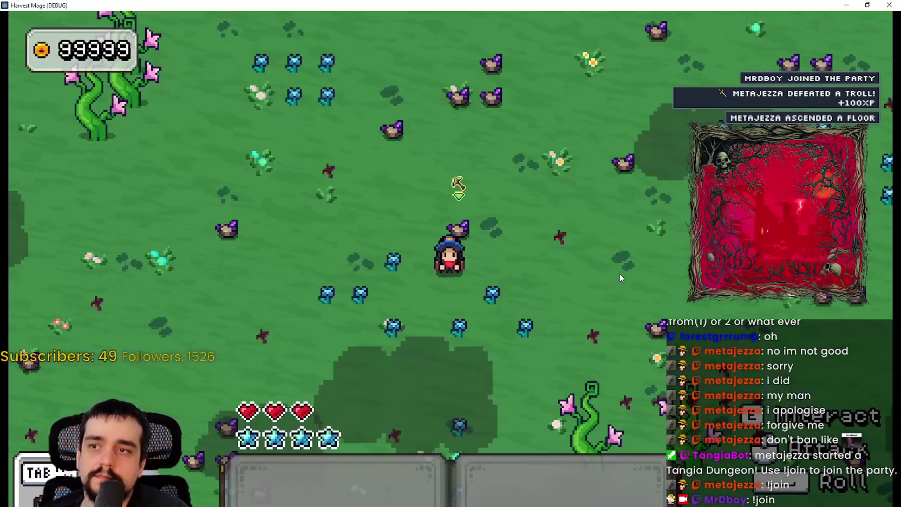
{"action": "key", "text": "w"}
{"action": "key", "text": "d"}
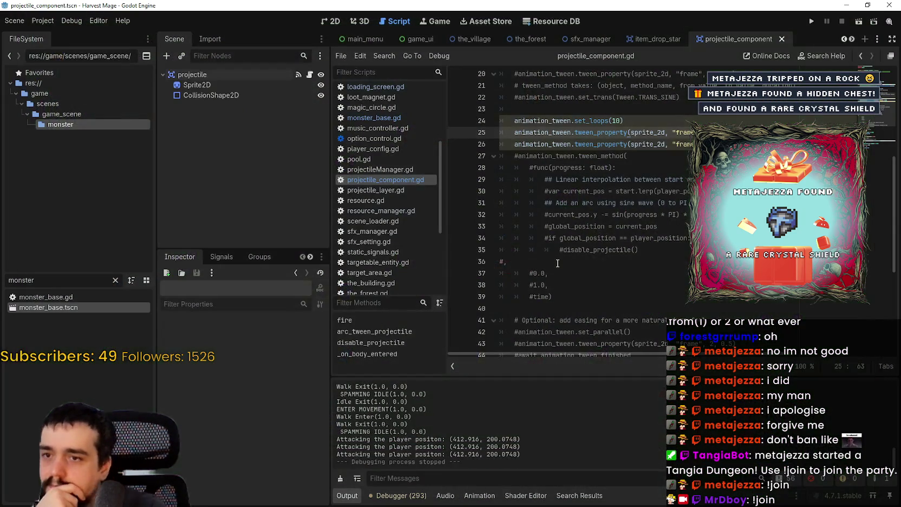
{"action": "left_click", "coordinate": [570, 259]}
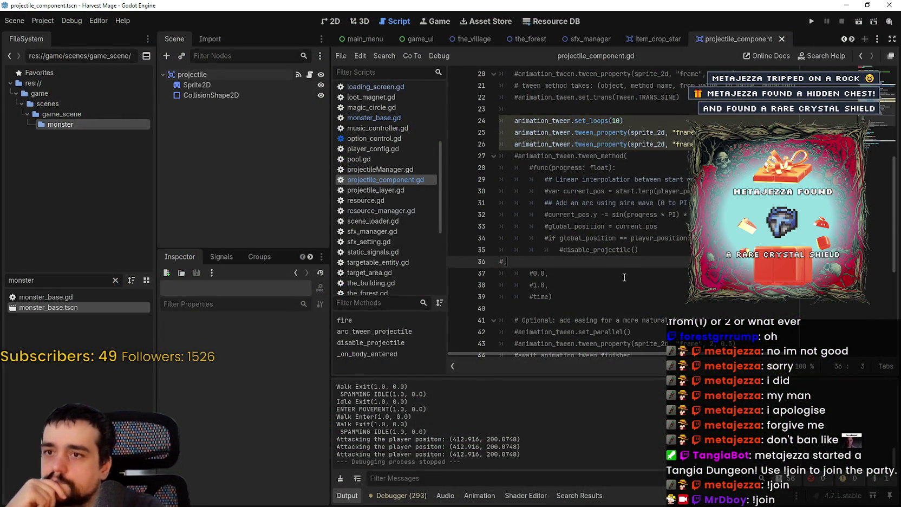
- Uncomment the tween_method arc block and review lines 24–37
{"action": "scroll", "coordinate": [624, 278], "scroll_direction": "up", "scroll_amount": 2}
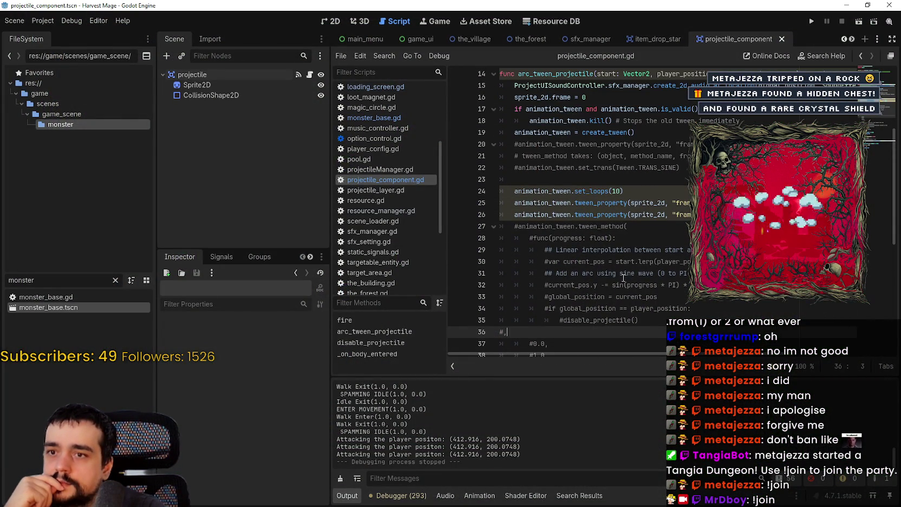
{"action": "scroll", "coordinate": [621, 280], "scroll_direction": "down", "scroll_amount": 2}
{"action": "left_click", "coordinate": [597, 284]}
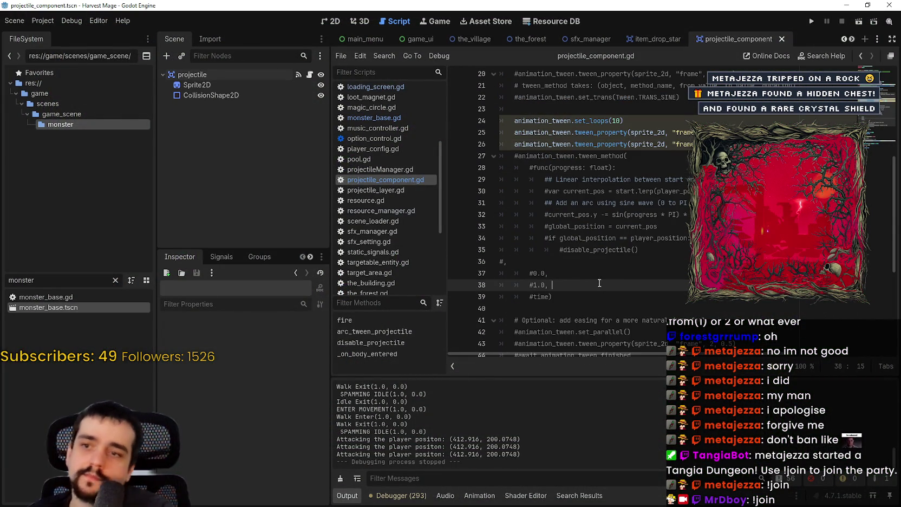
{"action": "key", "text": "ctrl+z"}
{"action": "left_click", "coordinate": [606, 281]}
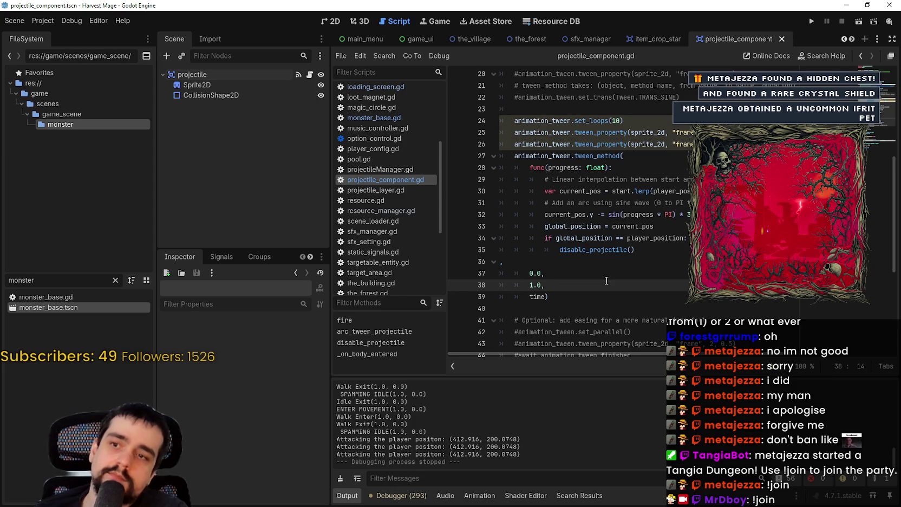
{"action": "scroll", "coordinate": [613, 275], "scroll_direction": "up", "scroll_amount": 1}
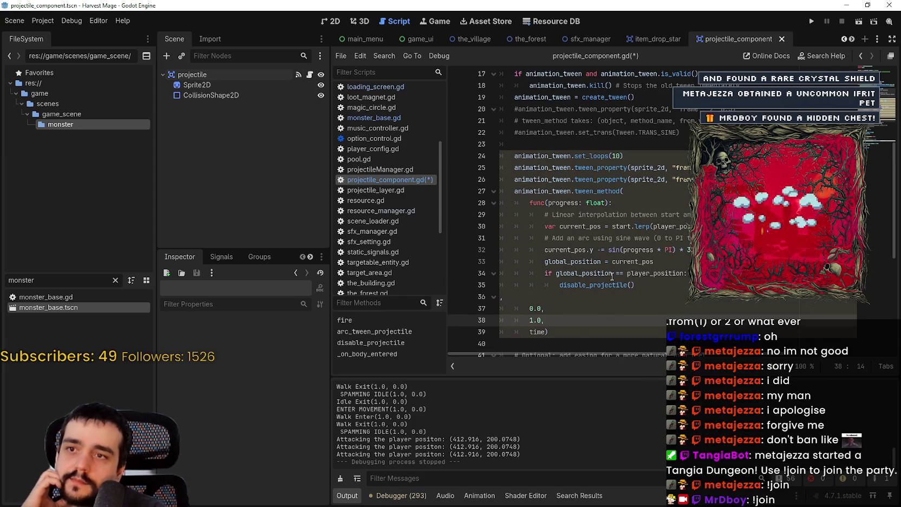
{"action": "mouse_move", "coordinate": [514, 155]}
{"action": "left_mouse_down"}
{"action": "mouse_move", "coordinate": [612, 206]}
{"action": "mouse_move", "coordinate": [619, 310]}
{"action": "left_mouse_up"}
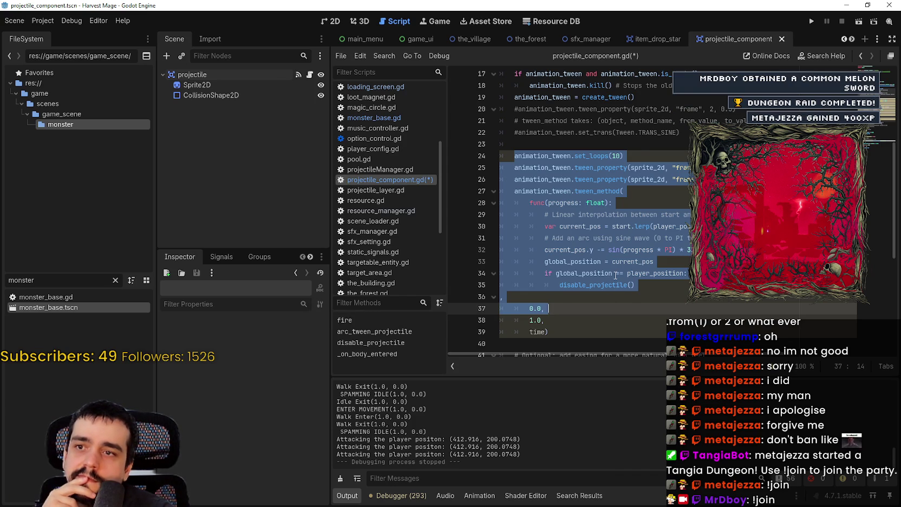
{"action": "key", "text": "Escape"}
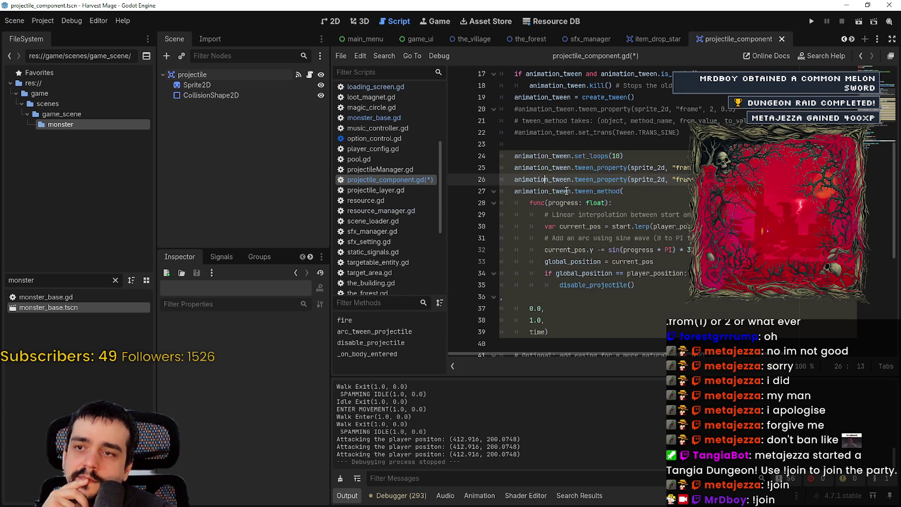
- Insert chain() on line 27 so it reads animation_tween.chain().tween_method(
{"action": "left_click", "coordinate": [571, 191]}
{"action": "type", "text": "."}
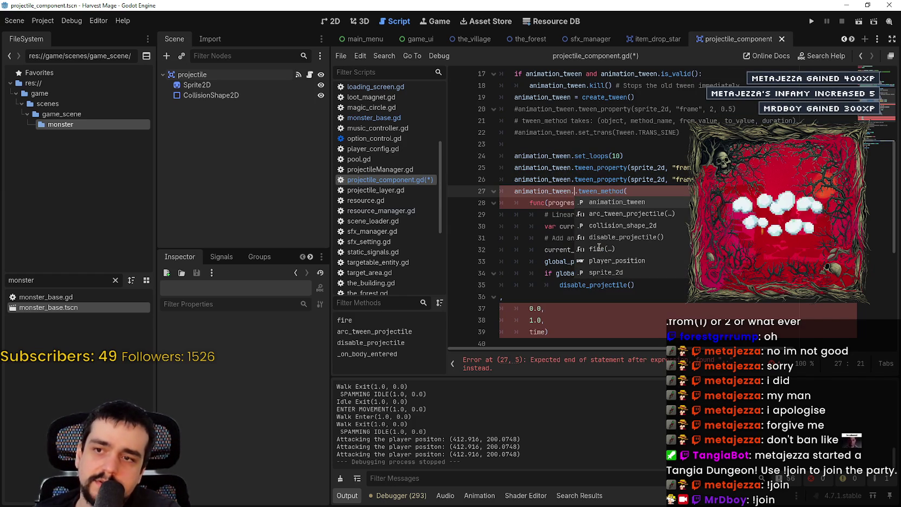
{"action": "key", "text": "Down"}
{"action": "key", "text": "Down"}
{"action": "key", "text": "Down"}
{"action": "key", "text": "Down"}
{"action": "key", "text": "Down"}
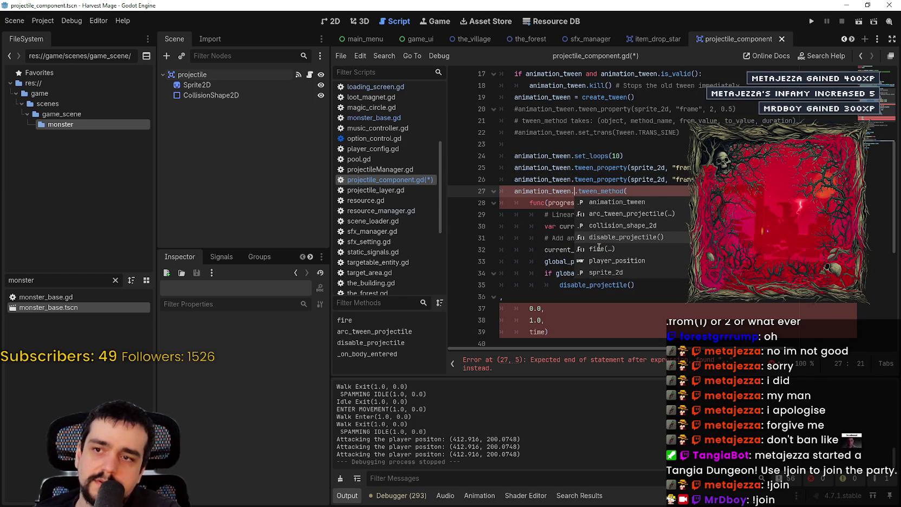
{"action": "key", "text": "Down"}
{"action": "key", "text": "Down"}
{"action": "key", "text": "Down"}
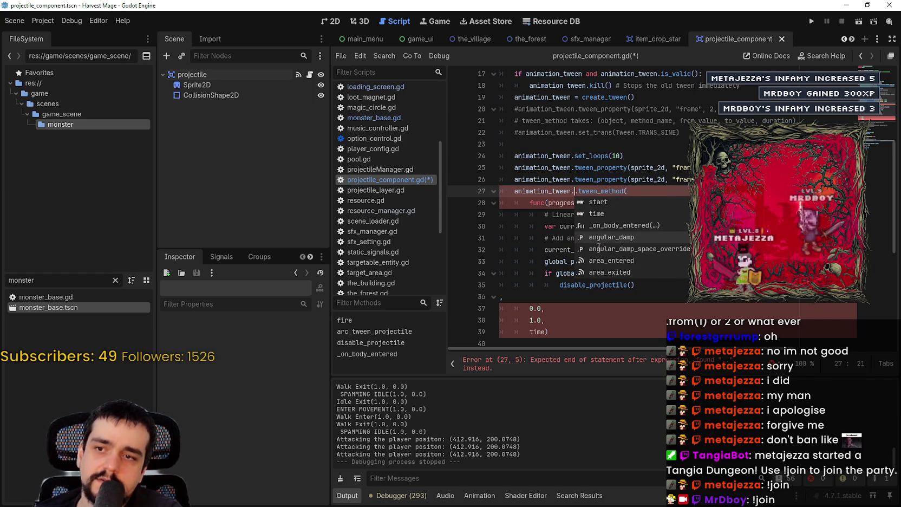
{"action": "key", "text": "Down"}
{"action": "key", "text": "Down"}
{"action": "key", "text": "Down"}
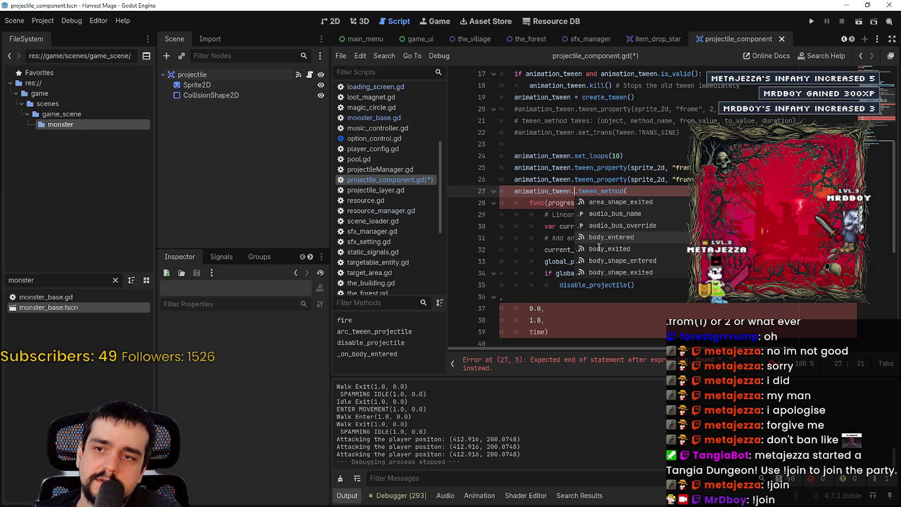
{"action": "key", "text": "Down"}
{"action": "key", "text": "Down"}
{"action": "key", "text": "Down"}
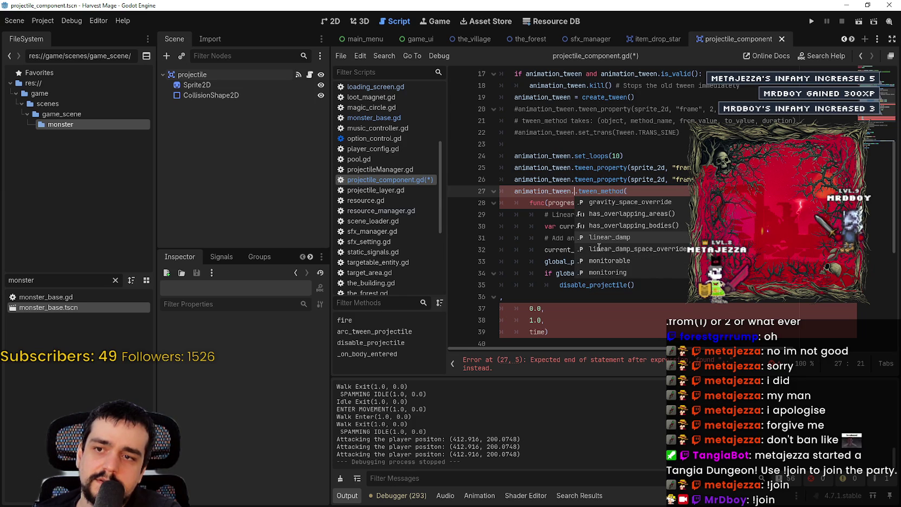
{"action": "key", "text": "Down"}
{"action": "key", "text": "Down"}
{"action": "key", "text": "Down"}
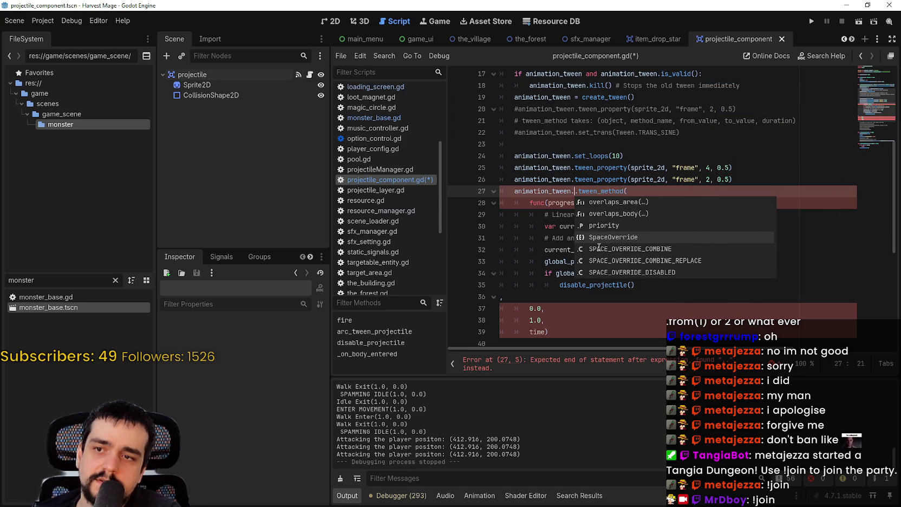
{"action": "key", "text": "Escape"}
{"action": "key", "text": "ctrl+space"}
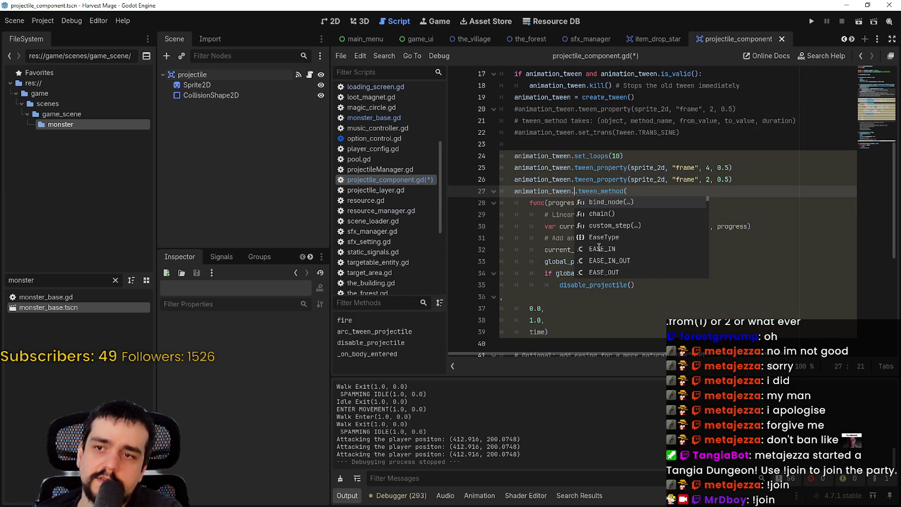
{"action": "key", "text": "Down"}
{"action": "key", "text": "Return"}
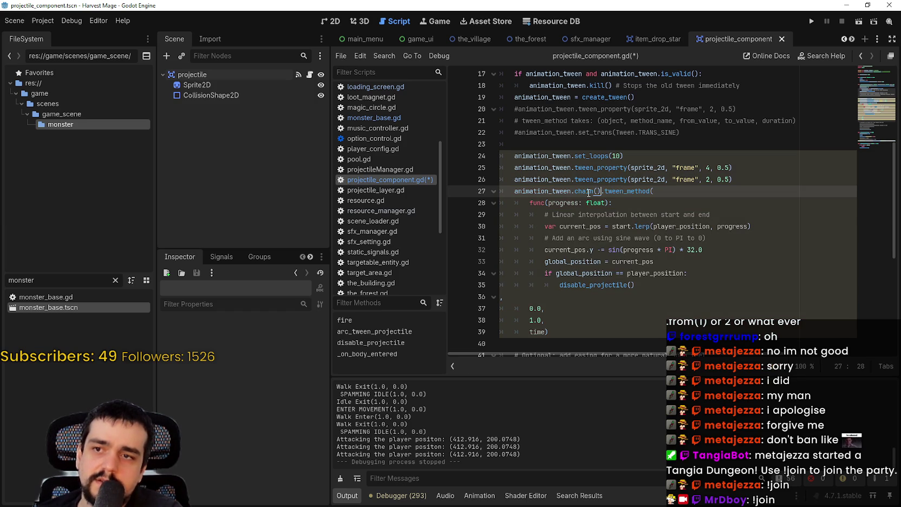
{"action": "mouse_move", "coordinate": [589, 193]}
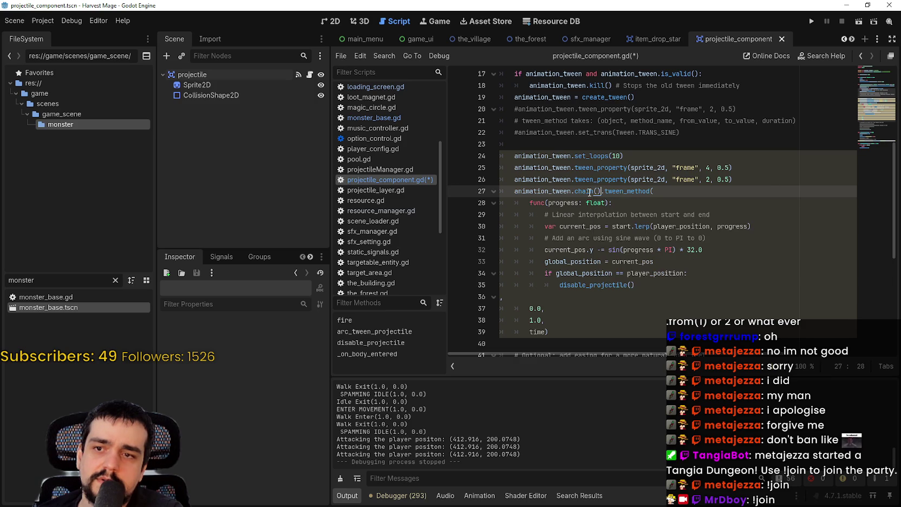
{"action": "left_click", "coordinate": [642, 157]}
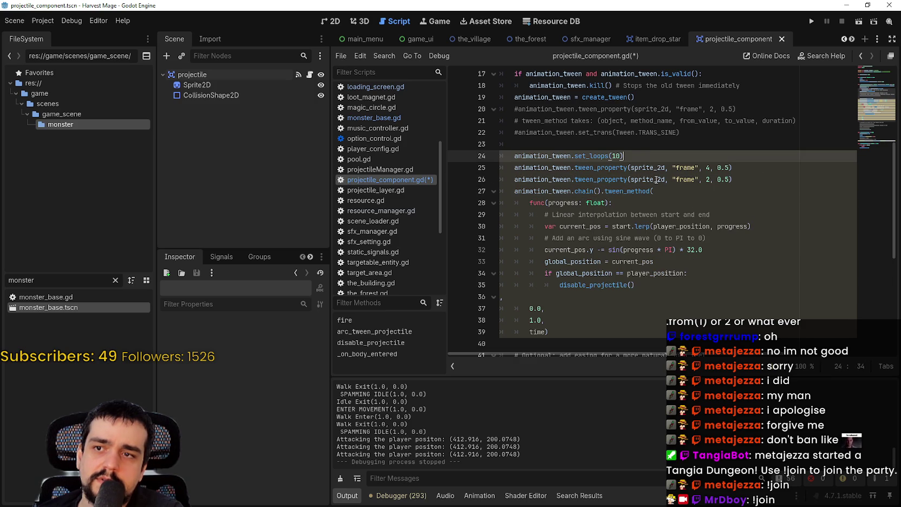
- Add animation_tween.set_parallel() on a new line 25 after set_loops(10), then save and run
{"action": "left_click", "coordinate": [750, 178]}
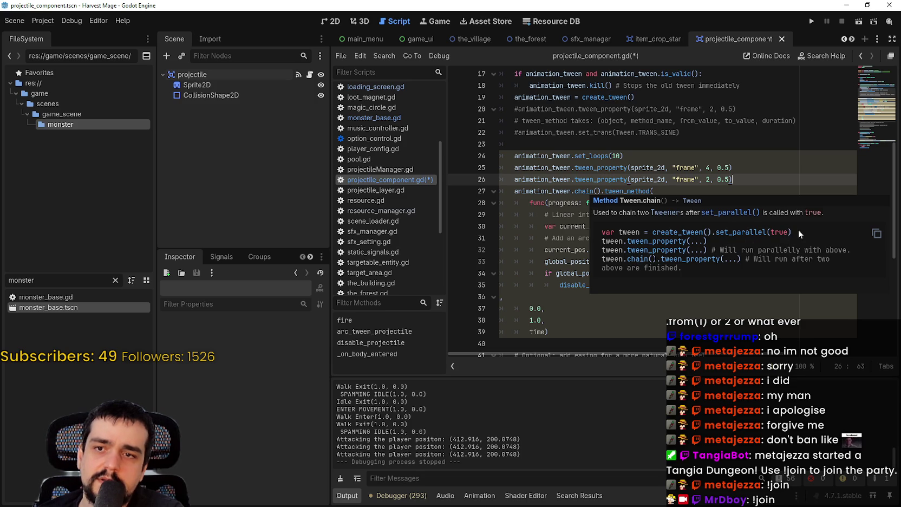
{"action": "left_click", "coordinate": [697, 154]}
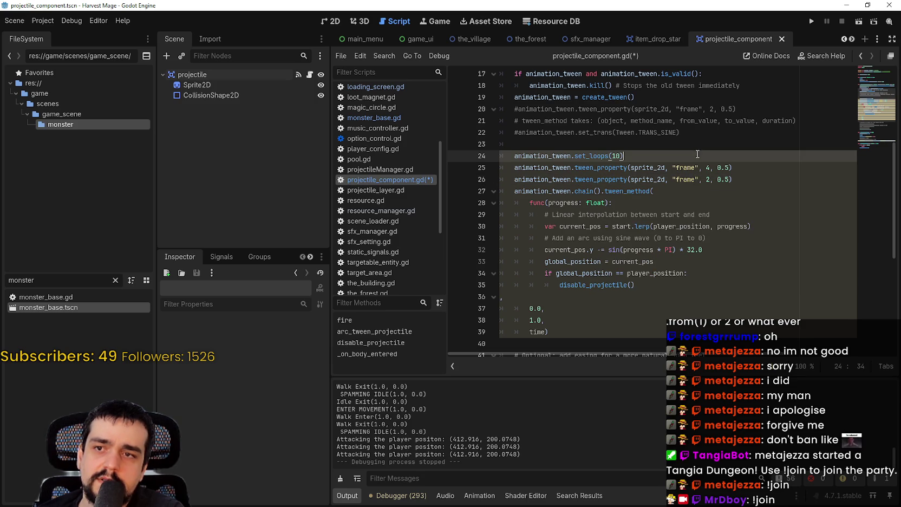
{"action": "key", "text": "Return"}
{"action": "type", "text": "animation_tween"}
{"action": "type", "text": ".set_"}
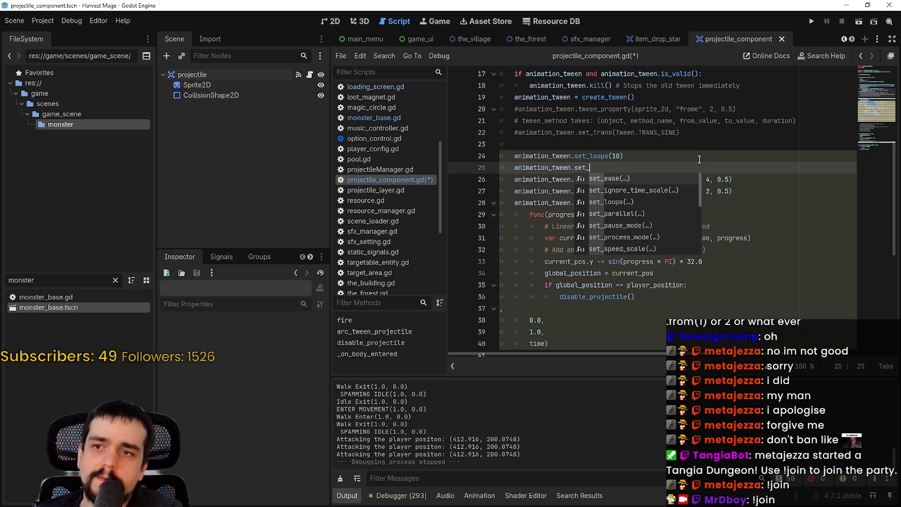
{"action": "type", "text": "process_mode"}
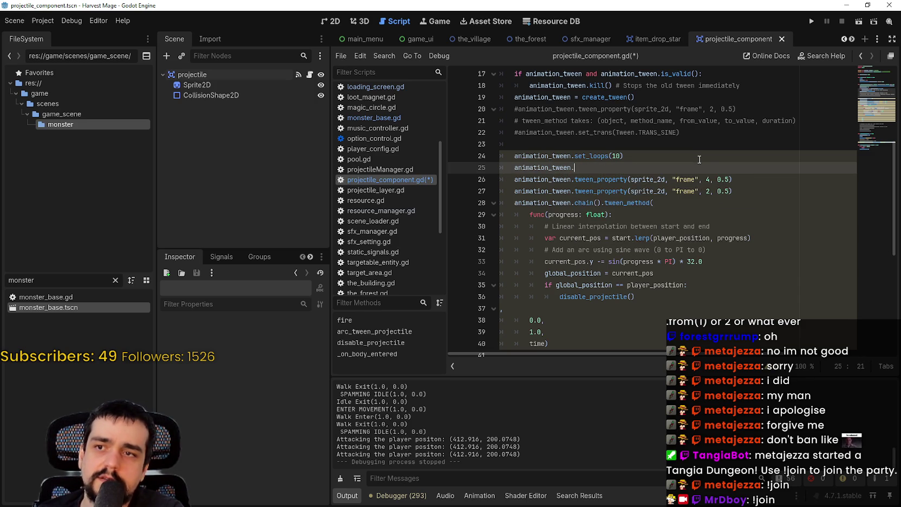
{"action": "type", "text": "t_par"}
{"action": "key", "text": "Return"}
{"action": "key", "text": "ctrl+s"}
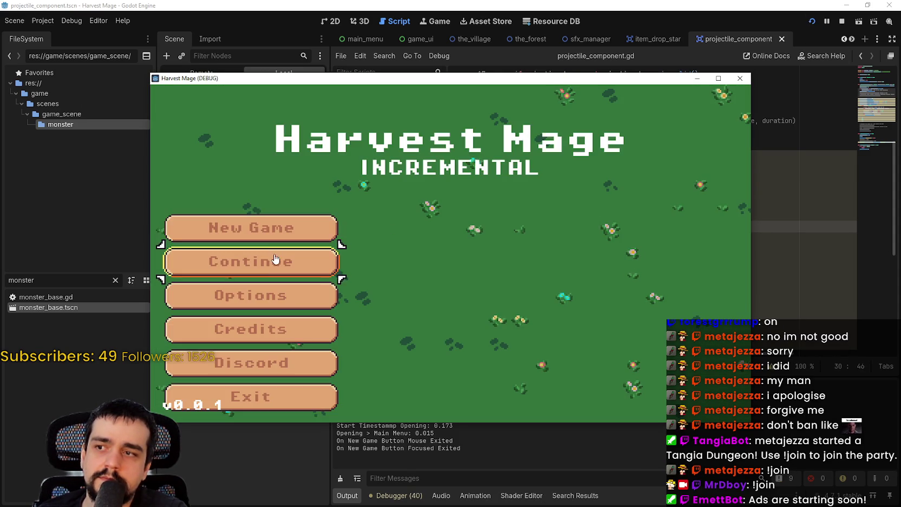
- Continue the saved game, walk toward a forest monster to watch its projectiles, then stop the game
{"action": "left_click", "coordinate": [273, 259]}
{"action": "key", "text": "s"}
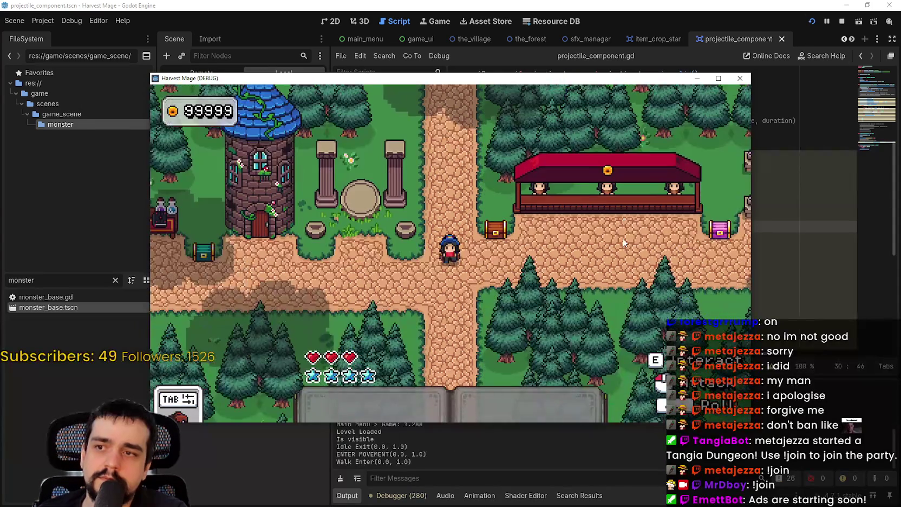
{"action": "key", "text": "a"}
{"action": "key", "text": "F11"}
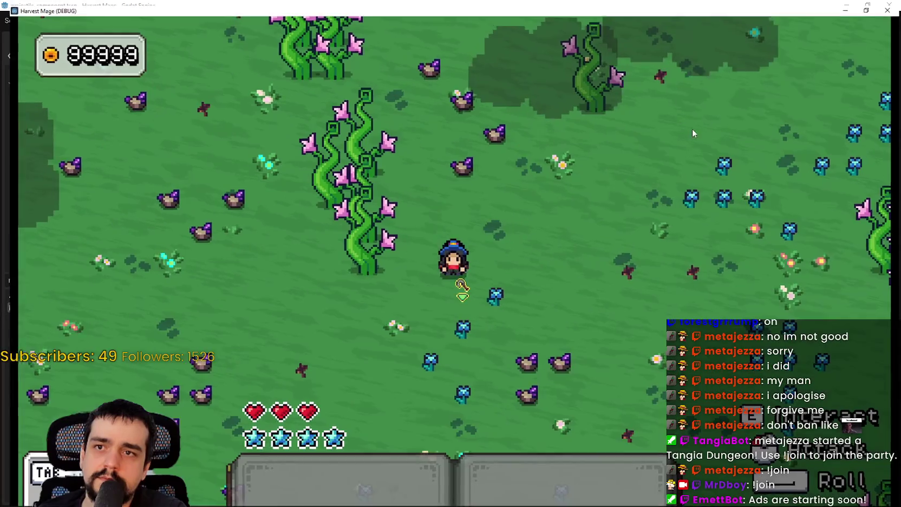
{"action": "key", "text": "d"}
{"action": "key", "text": "s"}
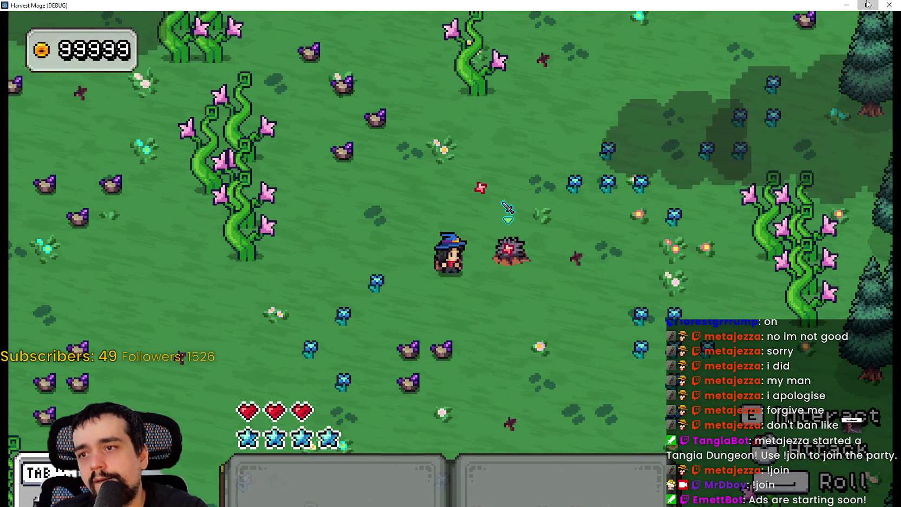
{"action": "left_click", "coordinate": [868, 4]}
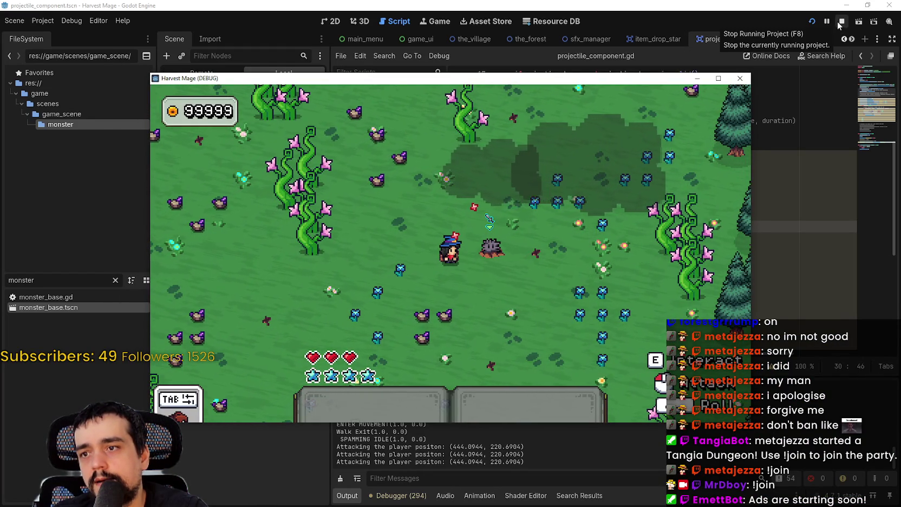
{"action": "left_click", "coordinate": [839, 25]}
- Paste a copy of the four tween lines (24–27) below the arc tween_method
{"action": "left_click_drag", "start_coordinate": [792, 186], "coordinate": [388, 186]}
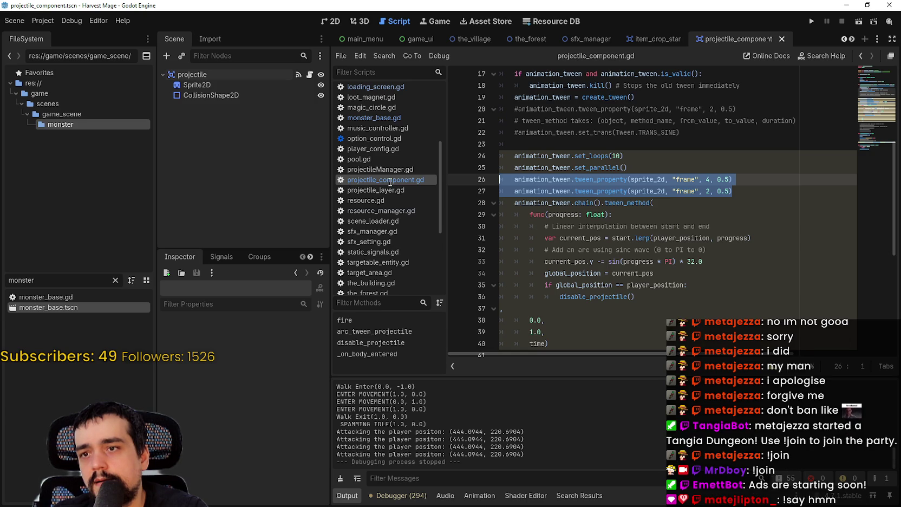
{"action": "key", "text": "shift+Up"}
{"action": "key", "text": "shift+Up"}
{"action": "key", "text": "shift+Down"}
{"action": "key", "text": "shift+Down"}
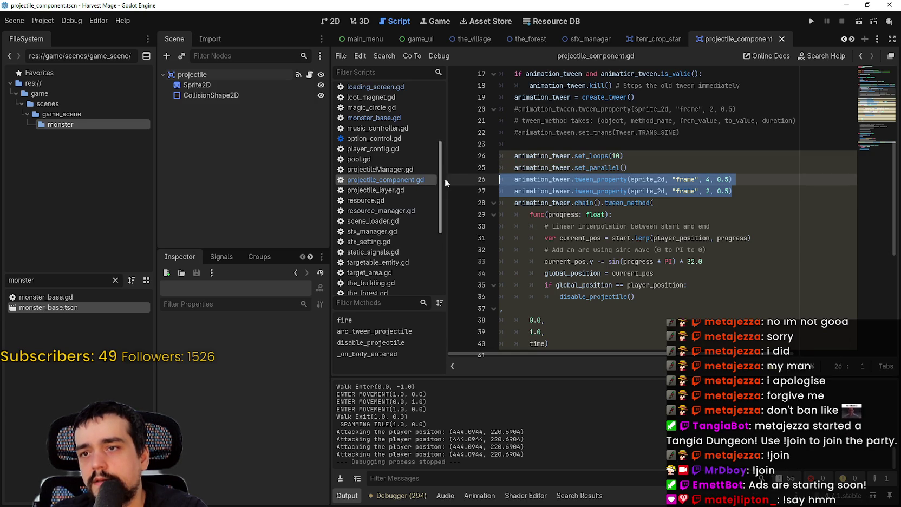
{"action": "scroll", "coordinate": [478, 175], "scroll_direction": "down", "scroll_amount": 2}
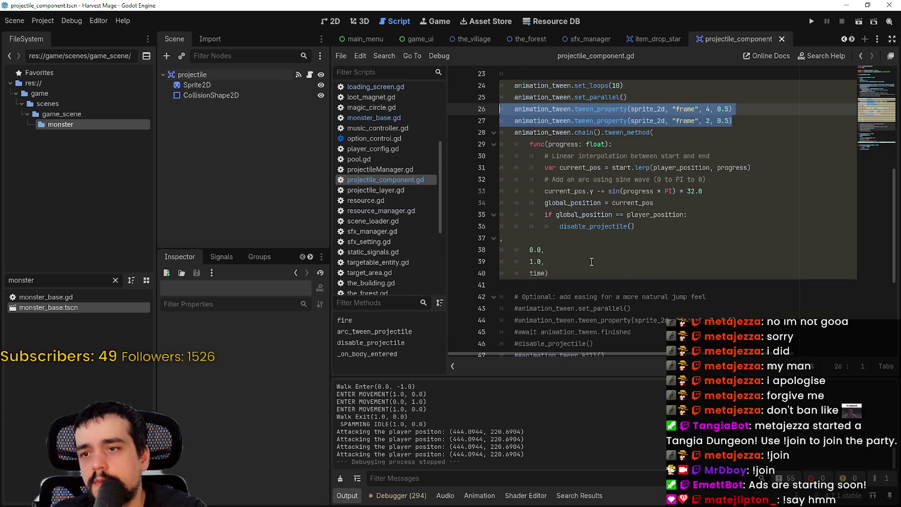
{"action": "key", "text": "shift+Up"}
{"action": "key", "text": "shift+Up"}
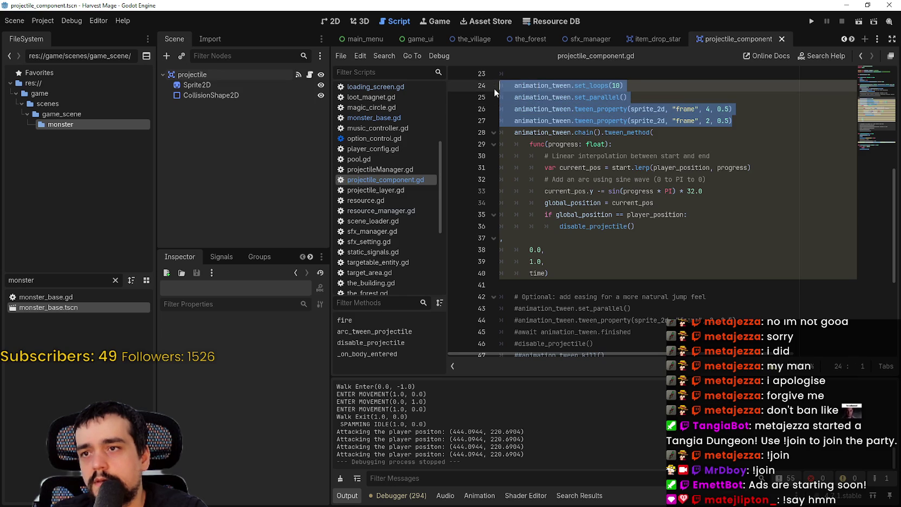
{"action": "scroll", "coordinate": [575, 328], "scroll_direction": "down", "scroll_amount": 1}
{"action": "scroll", "coordinate": [575, 328], "scroll_direction": "up", "scroll_amount": 1}
{"action": "left_click", "coordinate": [577, 217]}
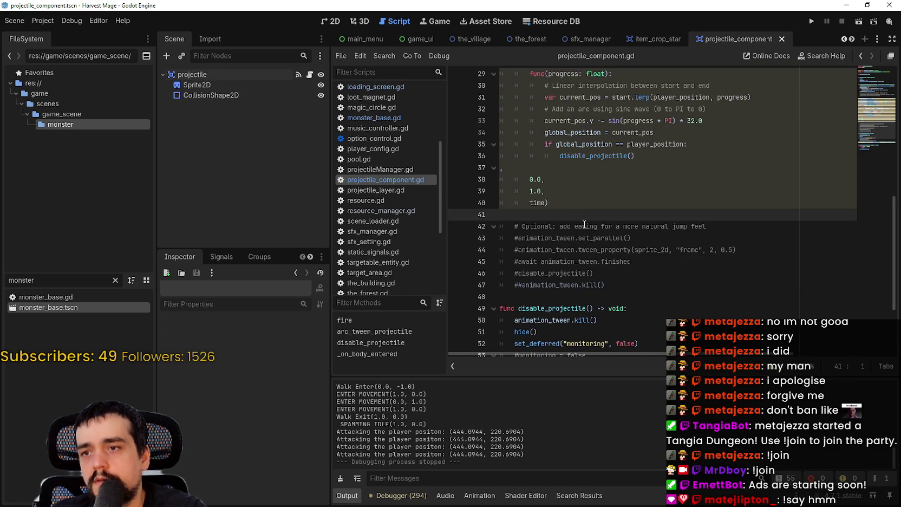
{"action": "type", "text": "animation_tween.set_loops(10) \tanimation_tween.set_parallel() \tanimation_tween.tween_property(sprite_2d, \"frame\", 4, 0.5) \tanimation_tween.tween_property(sprite_2d, \"frame\", 2, 0.5)"}
{"action": "key", "text": "Return"}
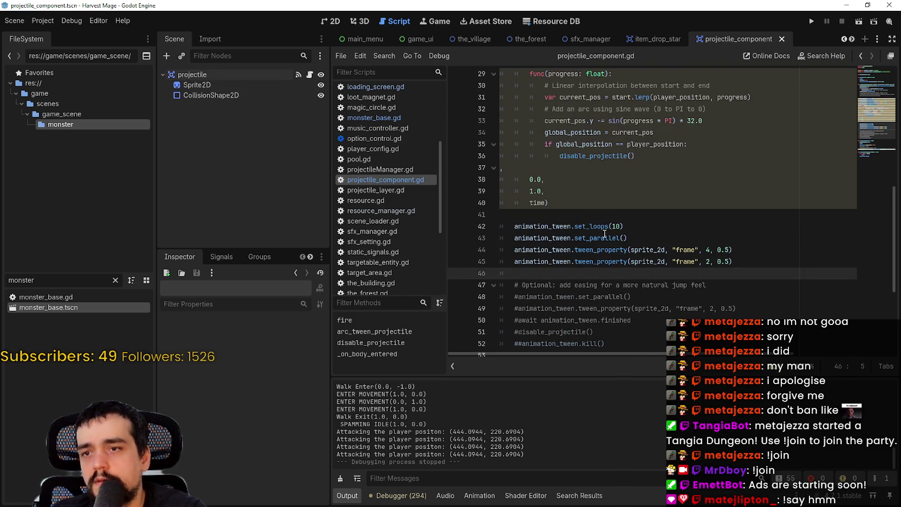
- Remove set_parallel() from the pasted copy of the tween lines
{"action": "left_click", "coordinate": [631, 241]}
{"action": "key", "text": "shift+Up"}
{"action": "key", "text": "shift+Left"}
{"action": "key", "text": "BackSpace"}
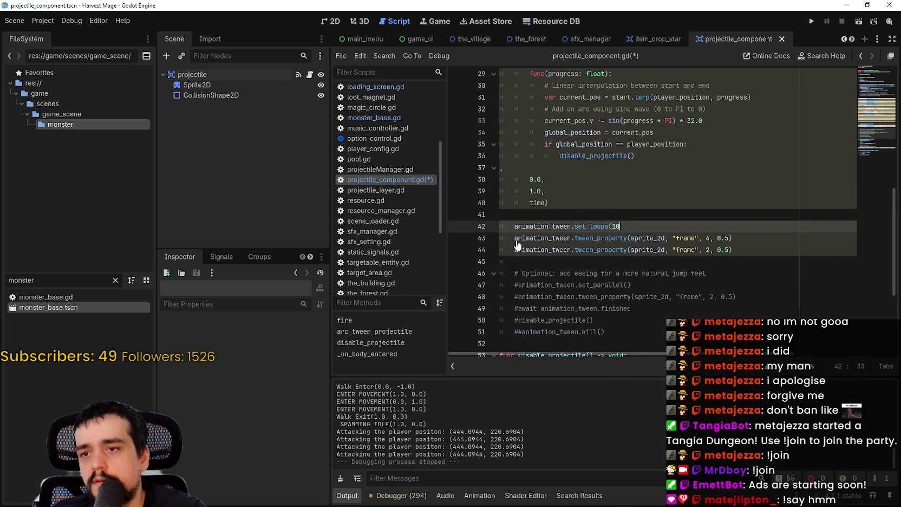
{"action": "type", "text": "_"}
{"action": "type", "text": ")"}
{"action": "scroll", "coordinate": [640, 133], "scroll_direction": "up", "scroll_amount": 3}
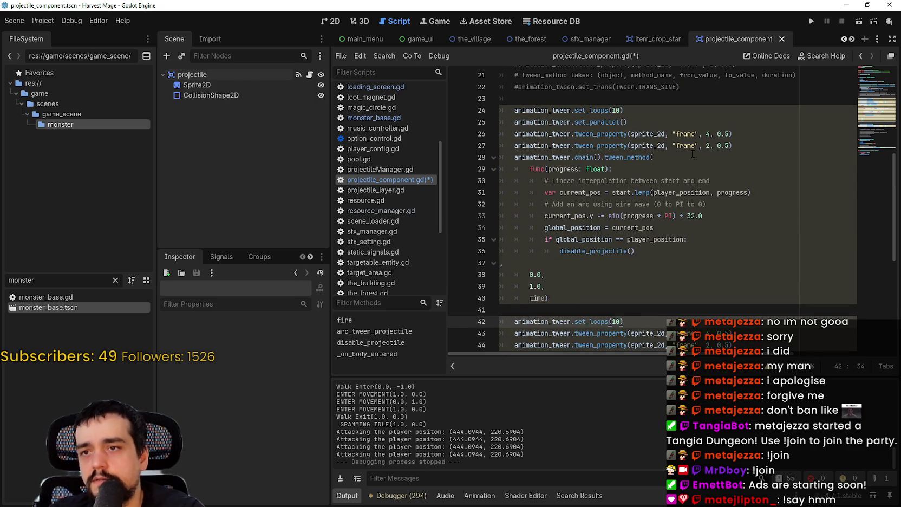
- Delete the original frame tween and set_loops(10) lines, and chain() from the tween_method line
{"action": "mouse_move", "coordinate": [758, 147]}
{"action": "left_mouse_down"}
{"action": "mouse_move", "coordinate": [487, 122]}
{"action": "mouse_move", "coordinate": [478, 132]}
{"action": "left_mouse_up"}
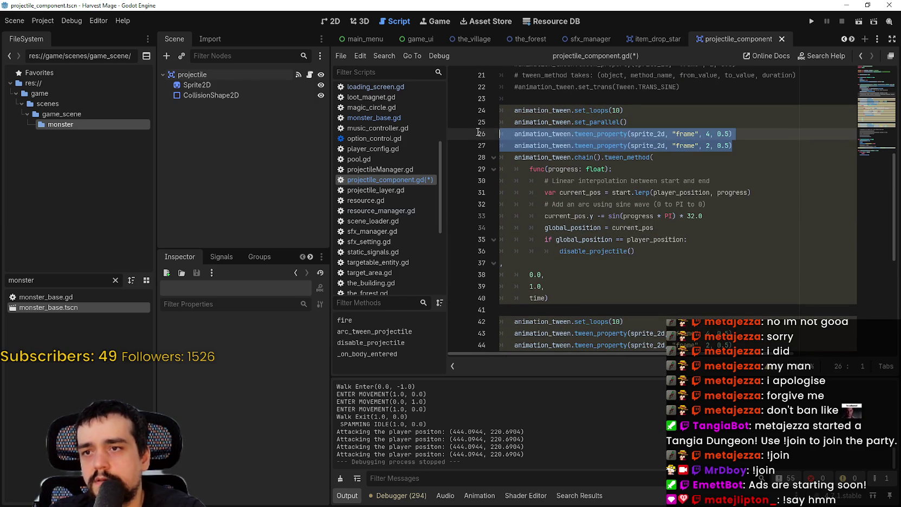
{"action": "key", "text": "BackSpace"}
{"action": "key", "text": "BackSpace"}
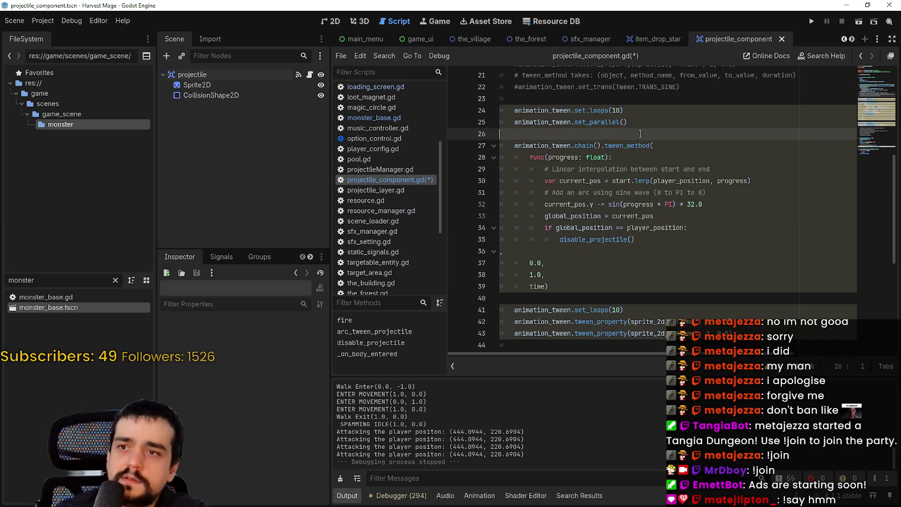
{"action": "left_click_drag", "start_coordinate": [624, 110], "coordinate": [487, 107]}
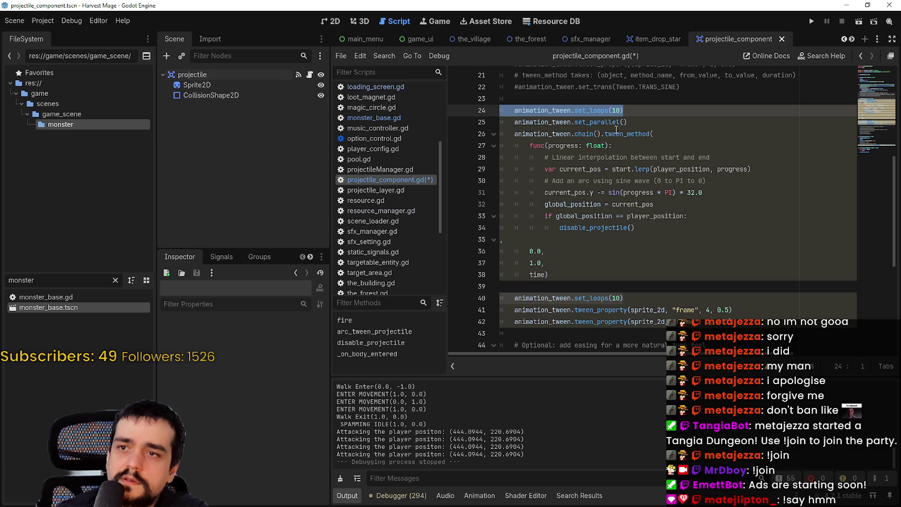
{"action": "key", "text": "BackSpace"}
{"action": "key", "text": "BackSpace"}
{"action": "left_click_drag", "start_coordinate": [599, 122], "coordinate": [575, 122]}
{"action": "key", "text": "BackSpace"}
{"action": "key", "text": "Delete"}
- Add chain() to both frame tween_property lines and relaunch the game with F5
{"action": "left_click", "coordinate": [600, 192]}
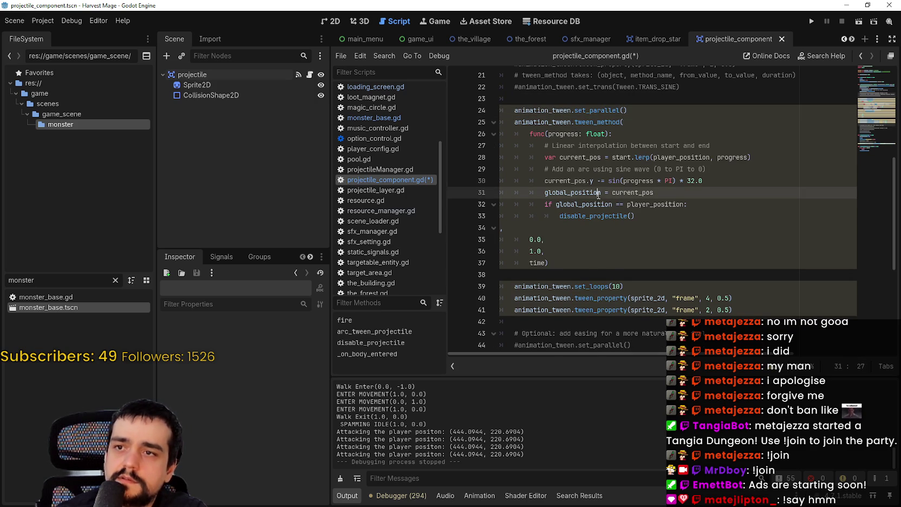
{"action": "scroll", "coordinate": [577, 261], "scroll_direction": "down", "scroll_amount": 1}
{"action": "left_click", "coordinate": [574, 253]}
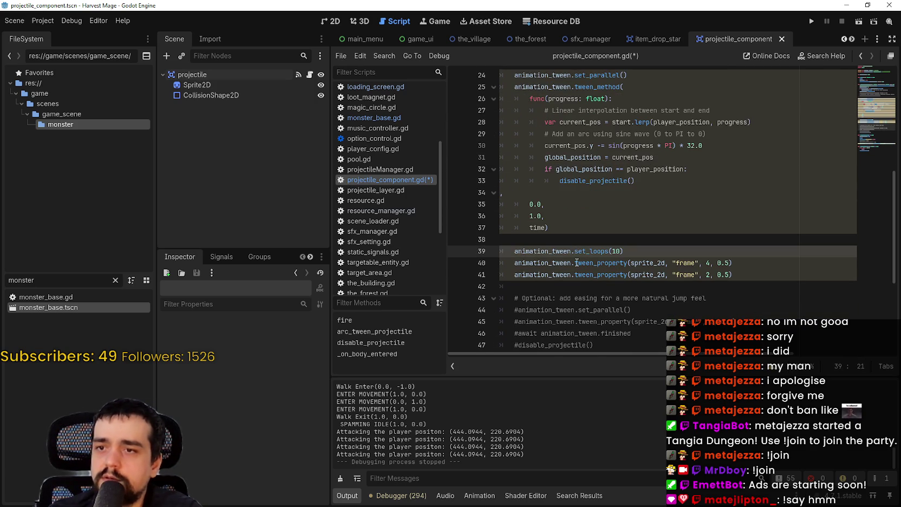
{"action": "left_click", "coordinate": [575, 266]}
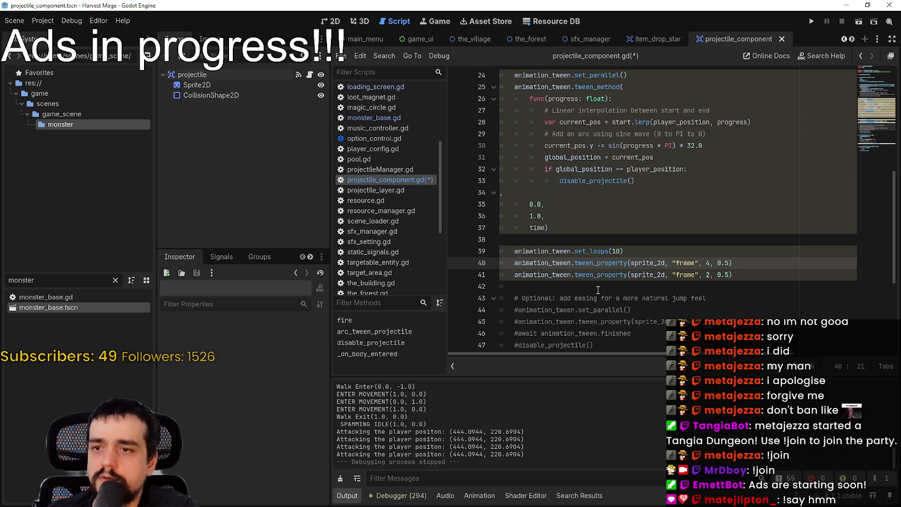
{"action": "key", "text": "ctrl+space"}
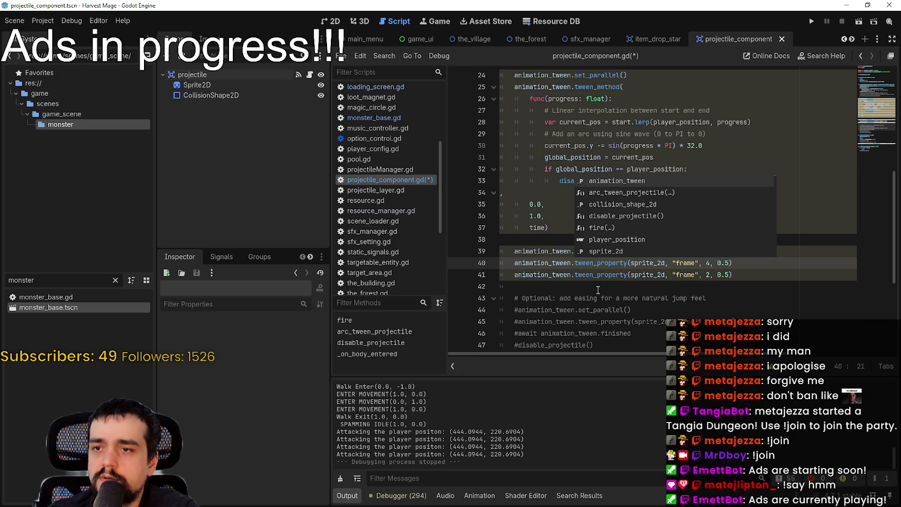
{"action": "type", "text": "chain"}
{"action": "key", "text": "Return"}
{"action": "type", "text": "."}
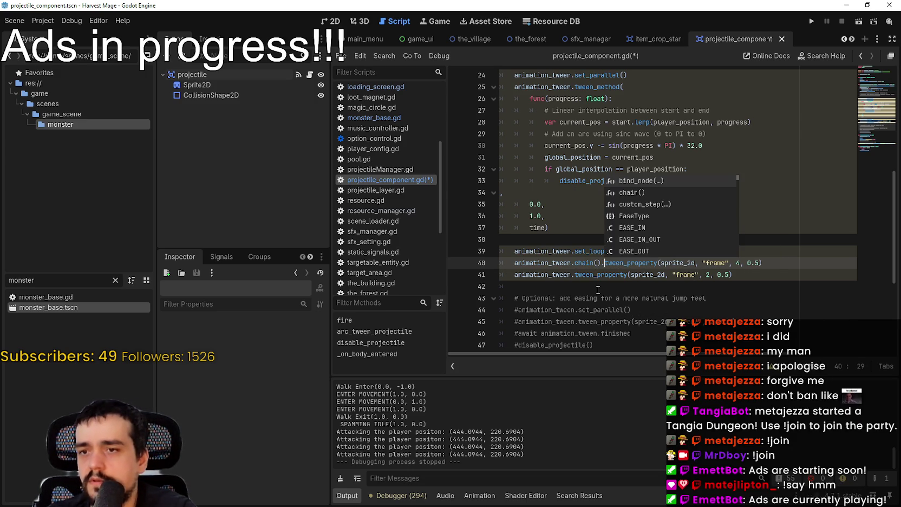
{"action": "left_click", "coordinate": [596, 262]}
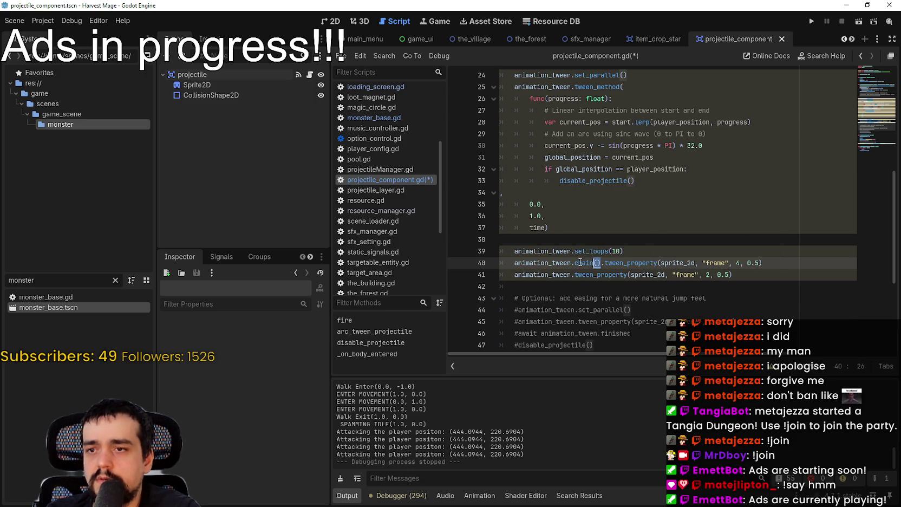
{"action": "key", "text": "ctrl+c"}
{"action": "left_click", "coordinate": [573, 274]}
{"action": "key", "text": "ctrl+v"}
{"action": "key", "text": "F5"}
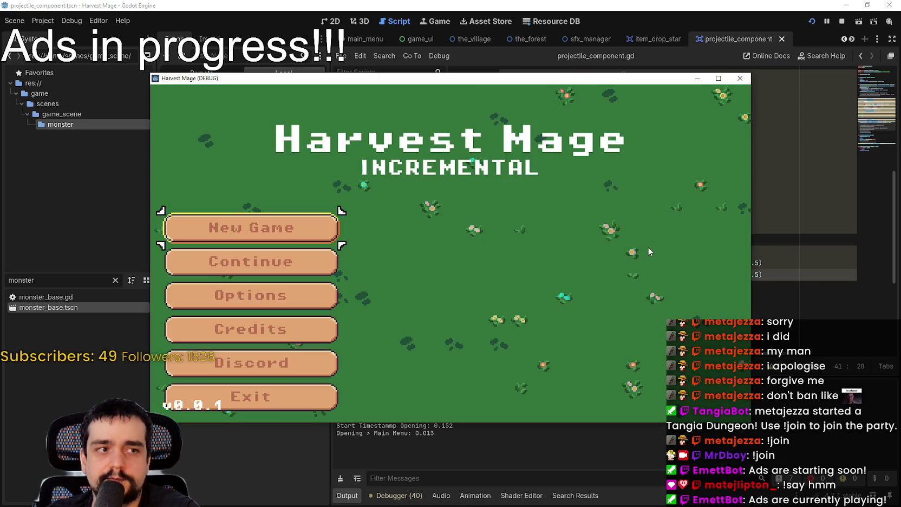
- Continue the saved game, maximize it, walk toward the enemies, then stop the run
{"action": "left_click", "coordinate": [322, 261]}
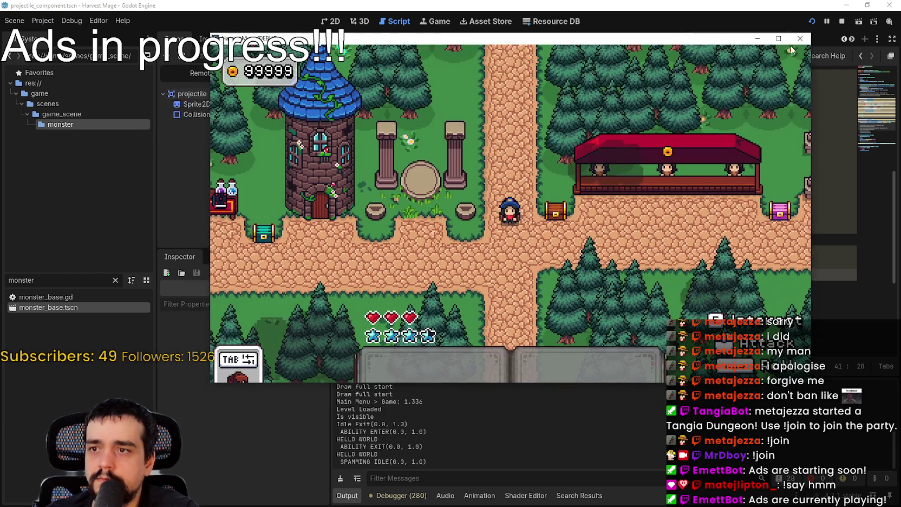
{"action": "left_click", "coordinate": [778, 38]}
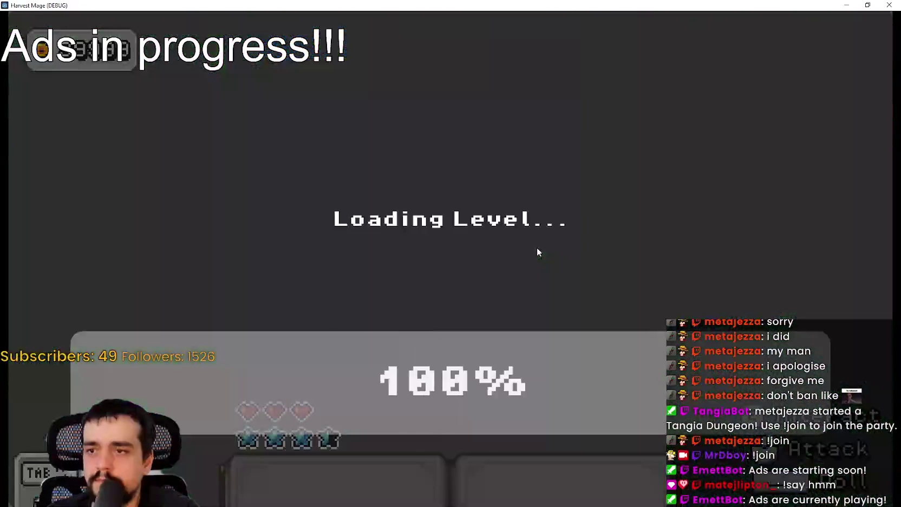
{"action": "key", "text": "s+d"}
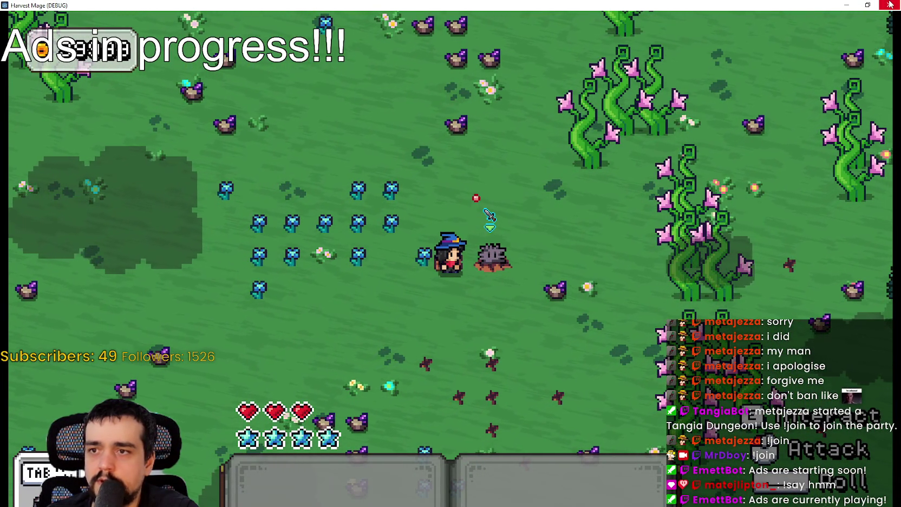
{"action": "key", "text": "F8"}
- Undo the .chain() calls on both frame tweens, rerun the game, walk around, then stop
{"action": "left_click", "coordinate": [658, 250]}
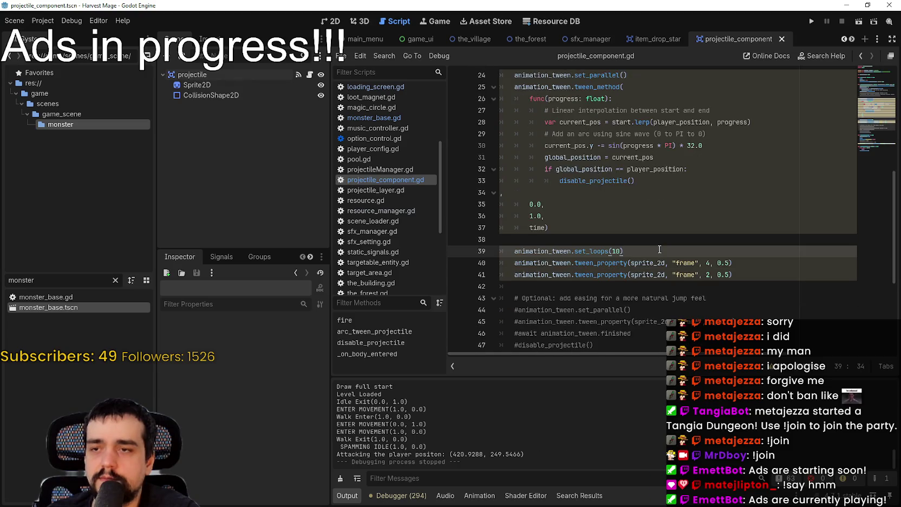
{"action": "key", "text": "ctrl+z"}
{"action": "key", "text": "F5"}
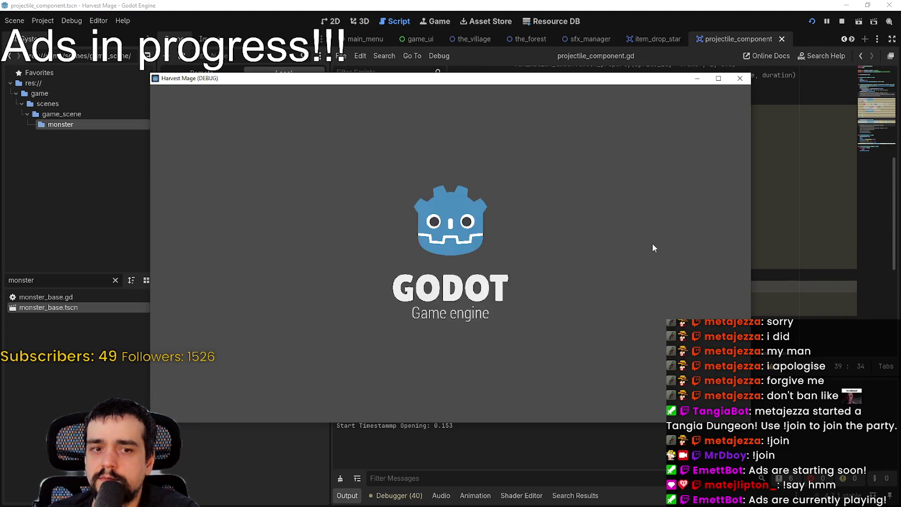
{"action": "key", "text": "Return"}
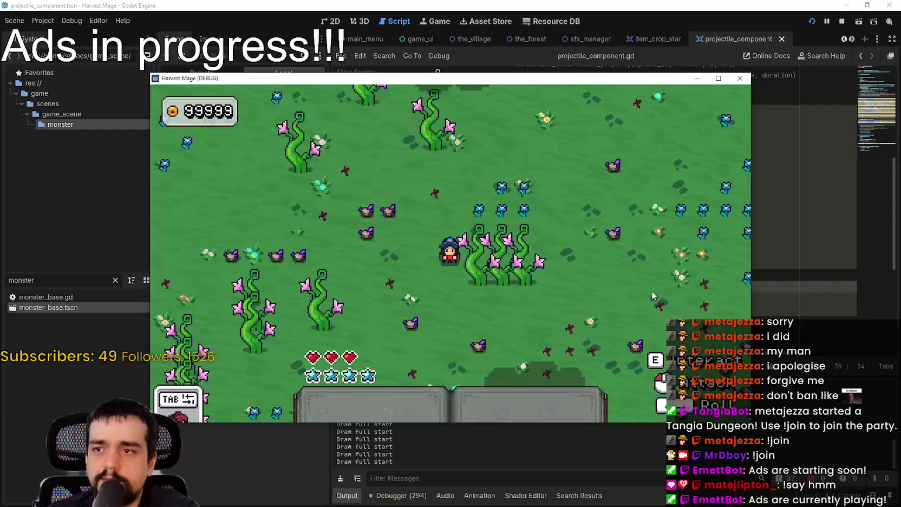
{"action": "key", "text": "d"}
{"action": "key", "text": "w"}
{"action": "key", "text": "a"}
{"action": "key", "text": "a"}
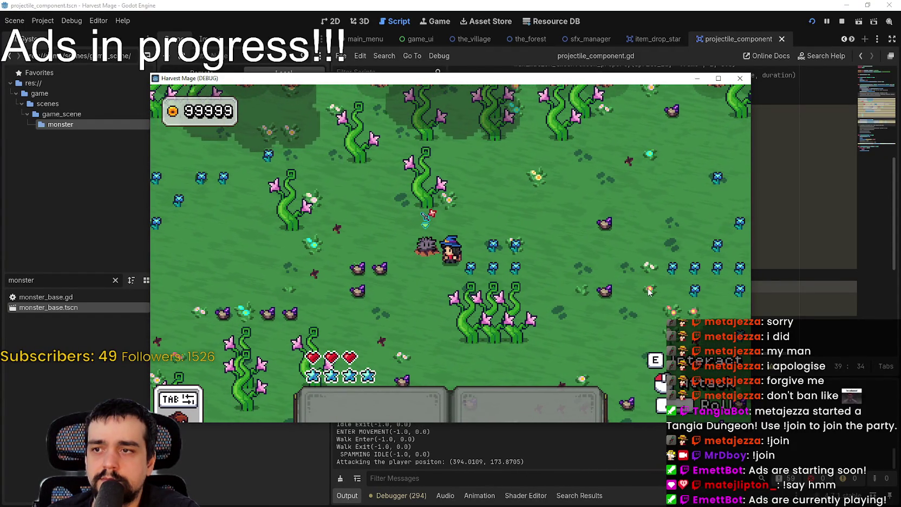
{"action": "key", "text": "a"}
{"action": "key", "text": "w"}
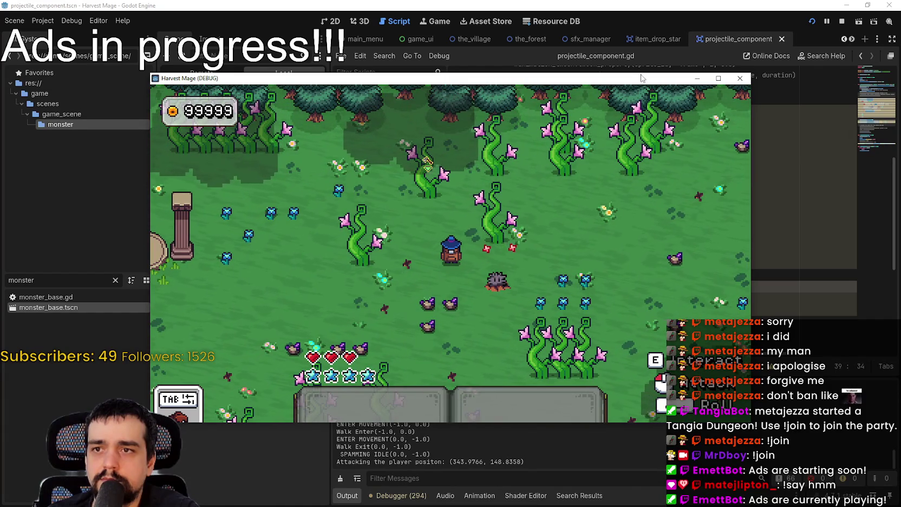
{"action": "key", "text": "F8"}
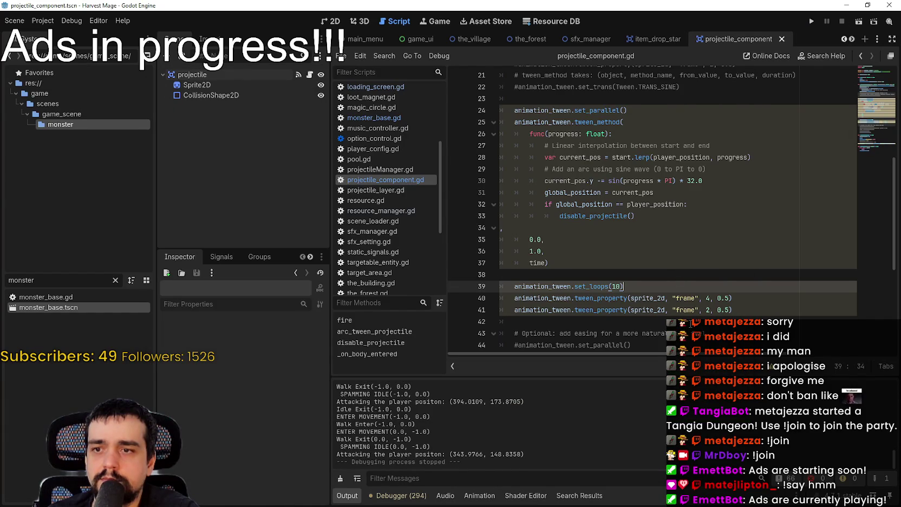
- Append .from(2) to line 40's frame-4 tween_property call
{"action": "left_click", "coordinate": [750, 302]}
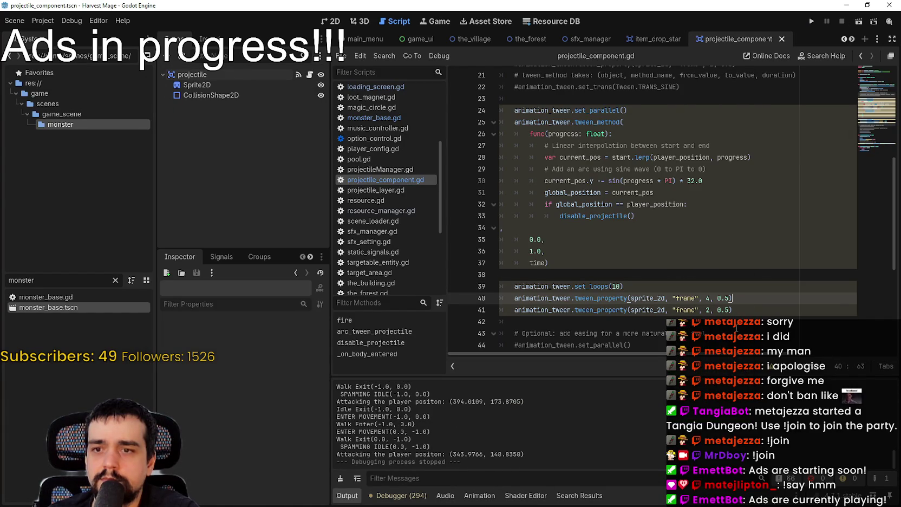
{"action": "left_click", "coordinate": [733, 311]}
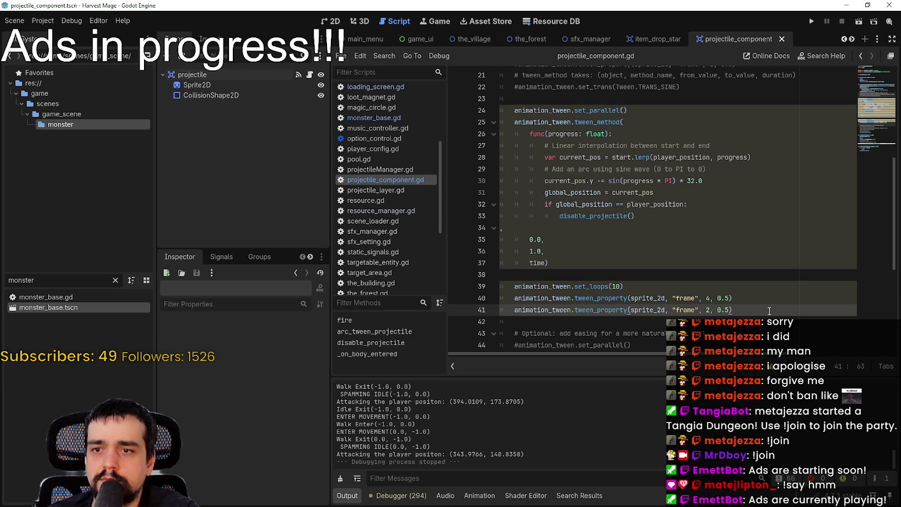
{"action": "double_click", "coordinate": [707, 297]}
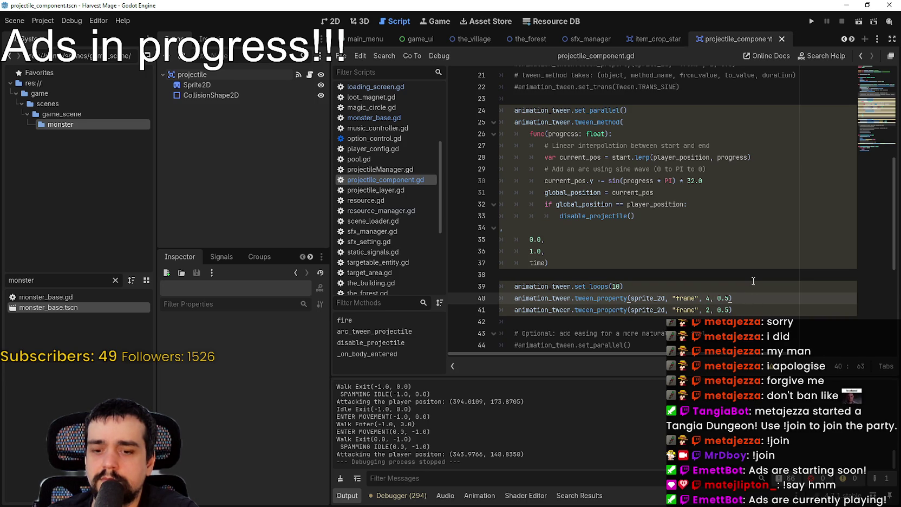
{"action": "type", "text": ".from(2"}
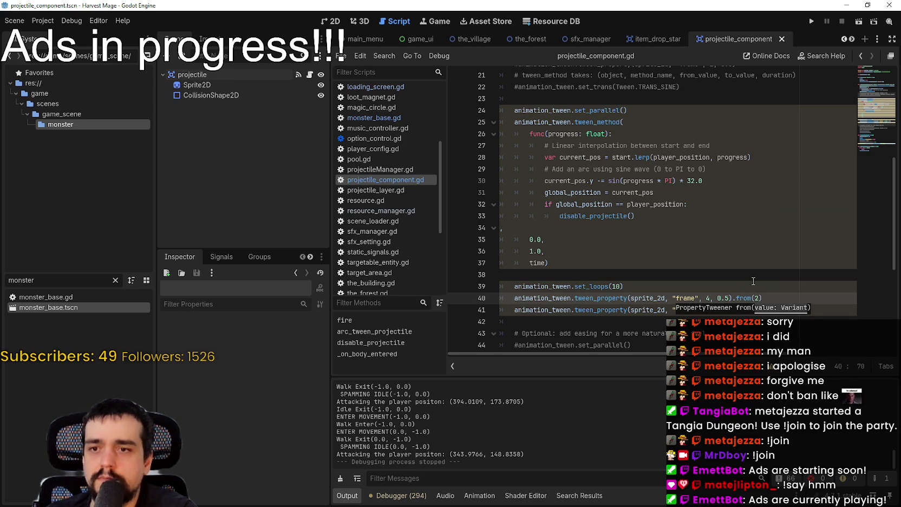
{"action": "key", "text": "Down"}
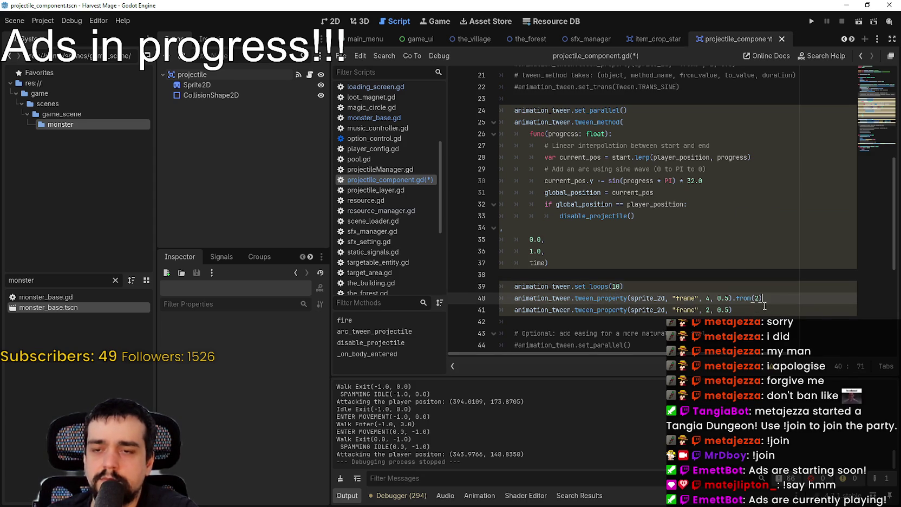
- Comment out line 41 with #, then play-test the .from(2) frame tween and stop the game
{"action": "type", "text": "#"}
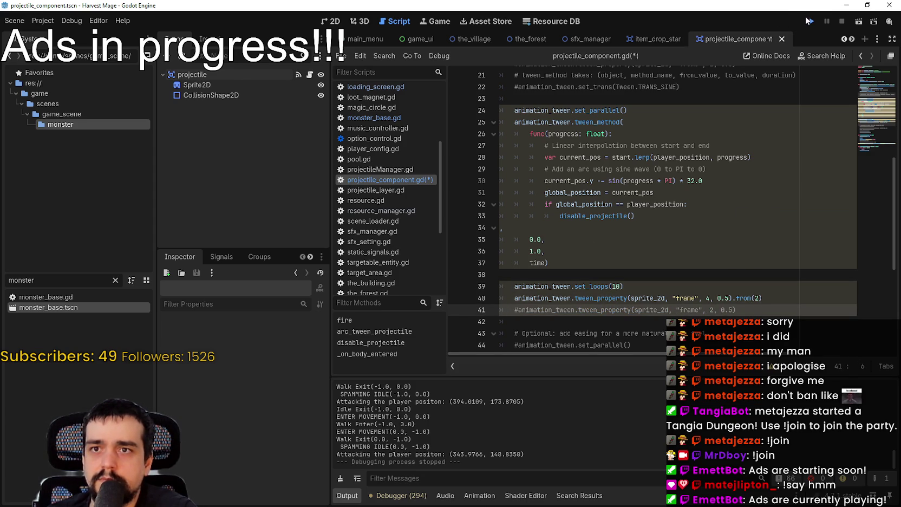
{"action": "left_click", "coordinate": [809, 20]}
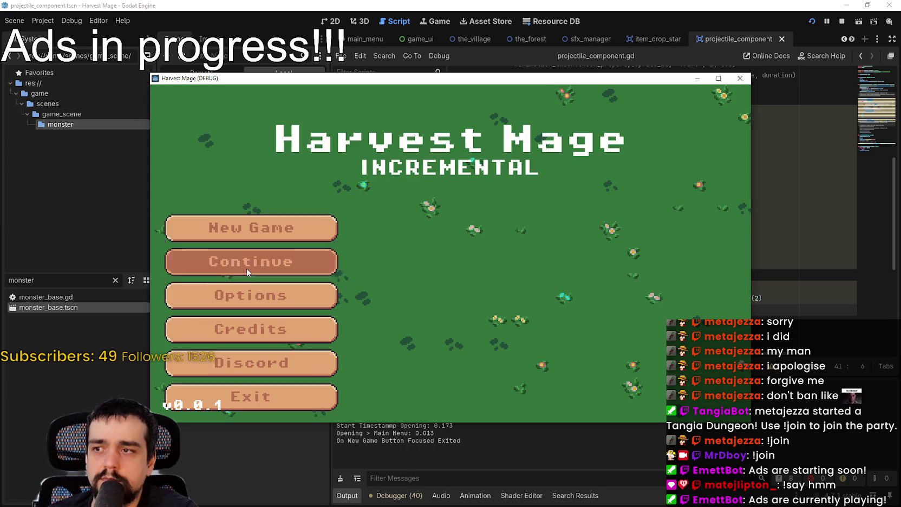
{"action": "left_click", "coordinate": [246, 268]}
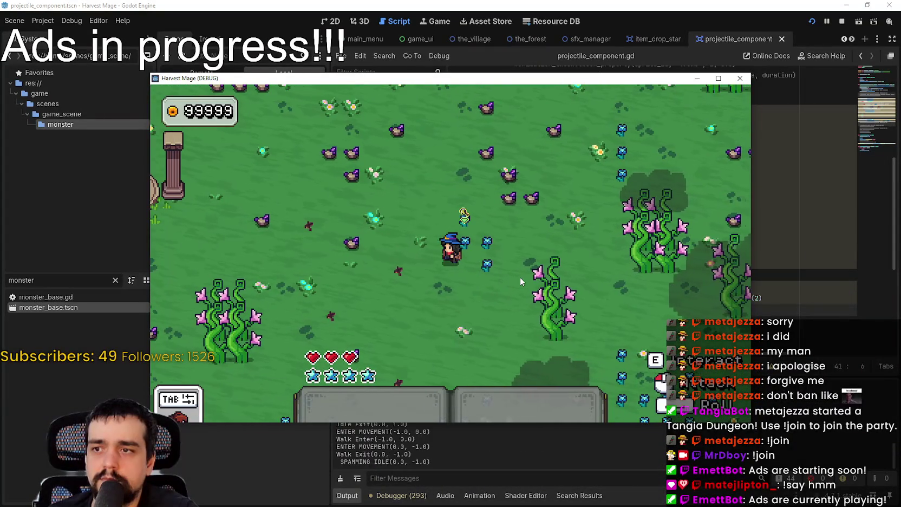
{"action": "key", "text": "a"}
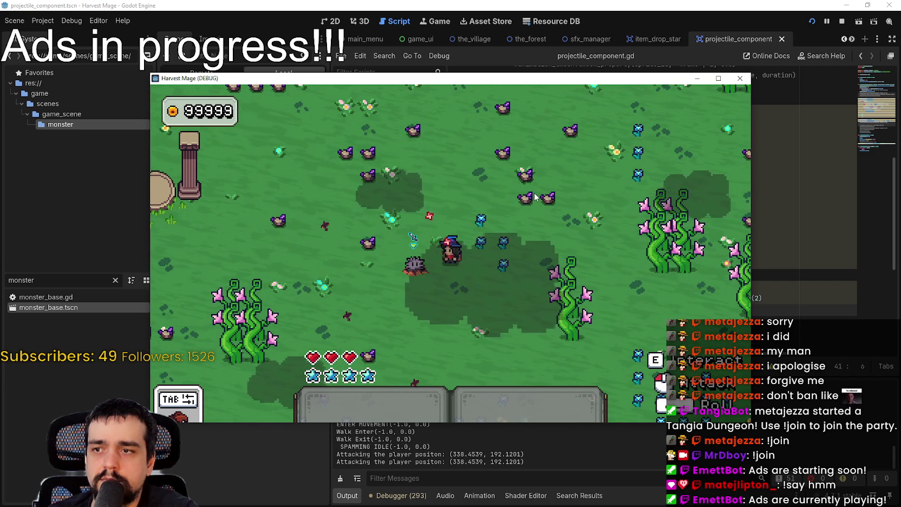
{"action": "left_click", "coordinate": [844, 21]}
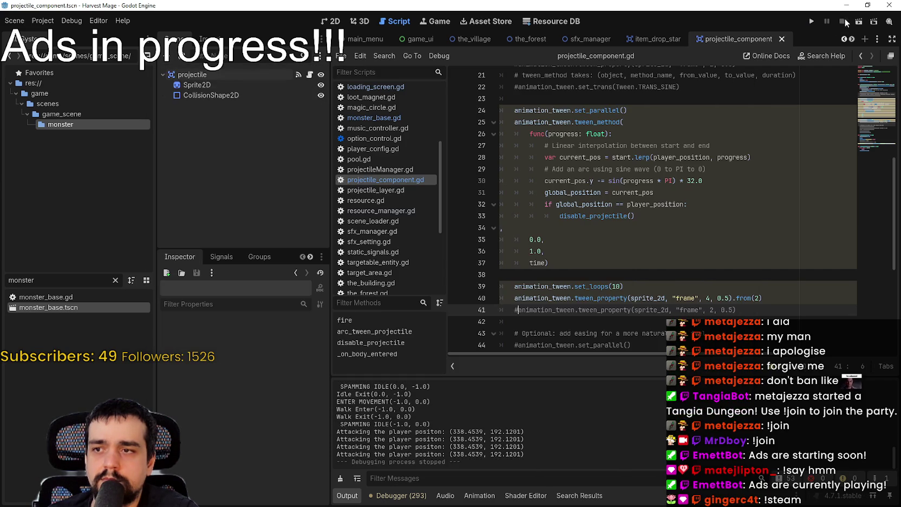
- Duplicate line 40 onto line 41 and change the copy's target frame from 4 to 2
{"action": "triple_click", "coordinate": [781, 297]}
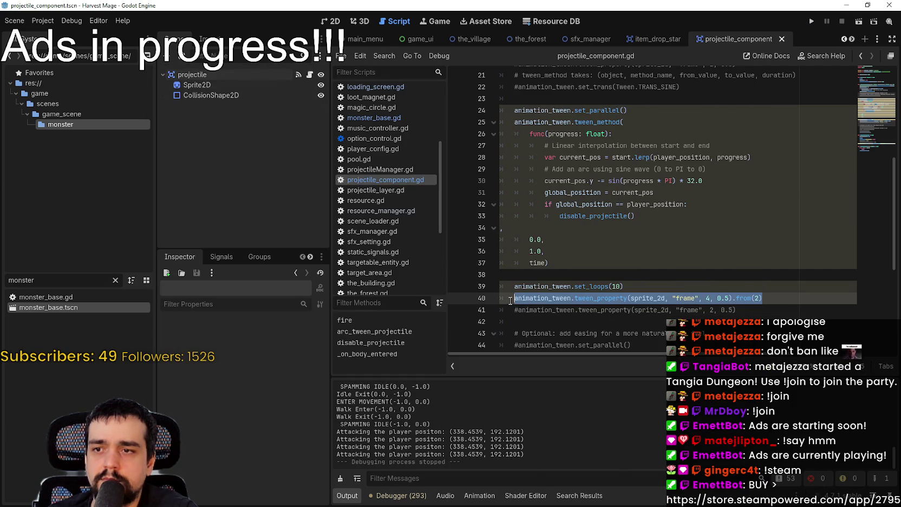
{"action": "left_click", "coordinate": [787, 286]}
{"action": "key", "text": "Down"}
{"action": "key", "text": "ctrl+shift+d"}
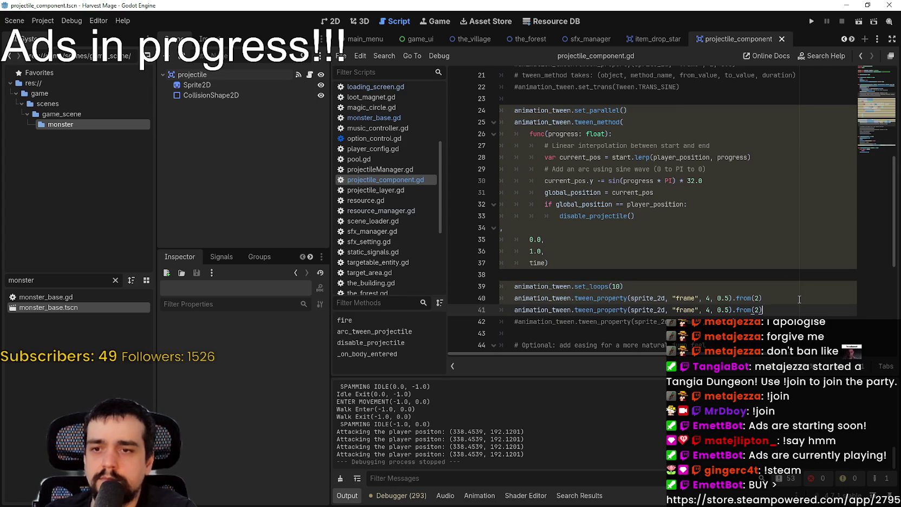
{"action": "left_click", "coordinate": [705, 310]}
{"action": "key", "text": "Delete"}
{"action": "key", "text": "Delete"}
{"action": "type", "text": "2"}
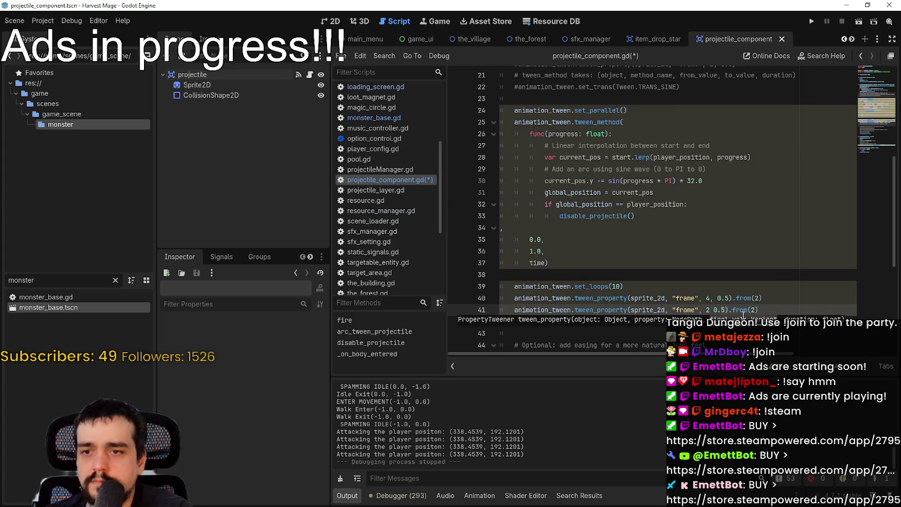
{"action": "type", "text": ","}
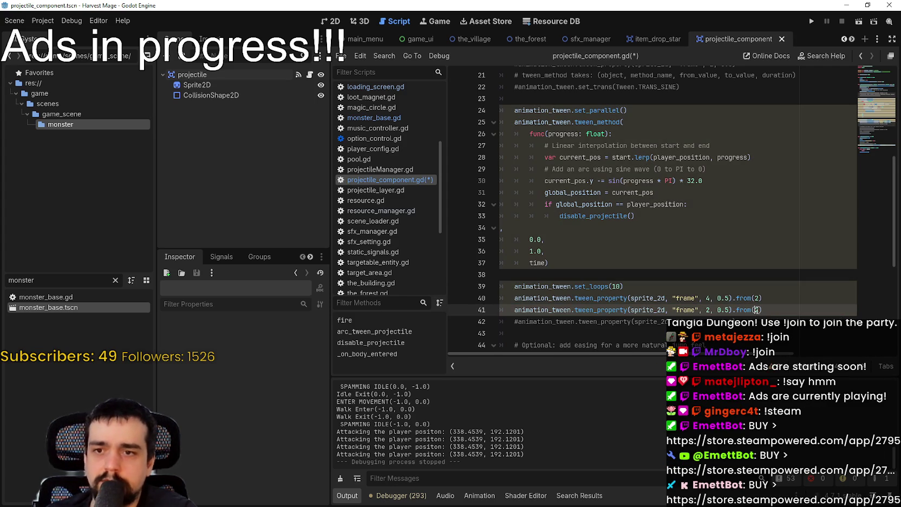
- Run the project, continue the save, maximize, walk to the hedgehog, then close the game
{"action": "left_click", "coordinate": [810, 21]}
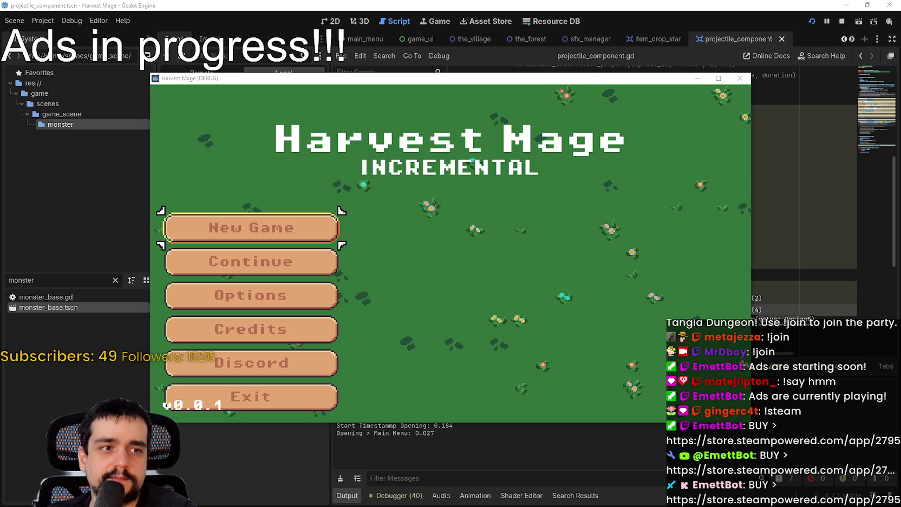
{"action": "left_click", "coordinate": [310, 255]}
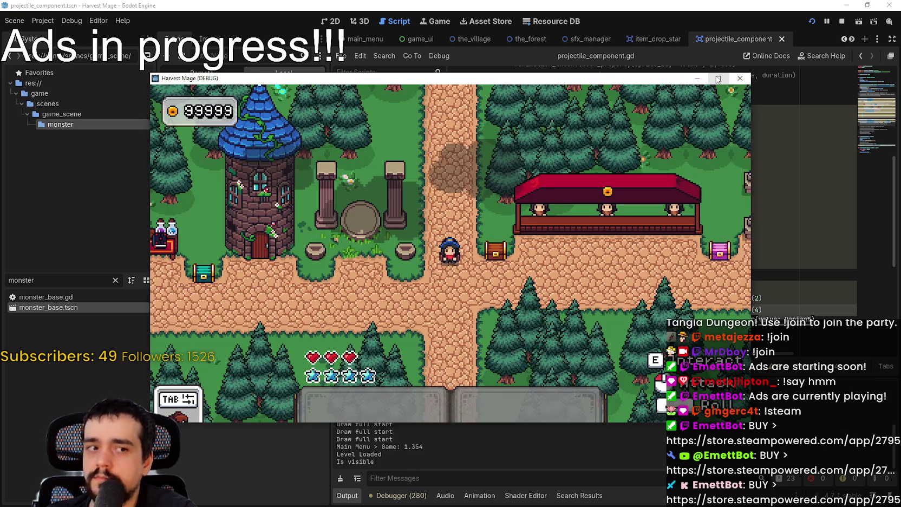
{"action": "left_click", "coordinate": [718, 79]}
{"action": "key", "text": "a"}
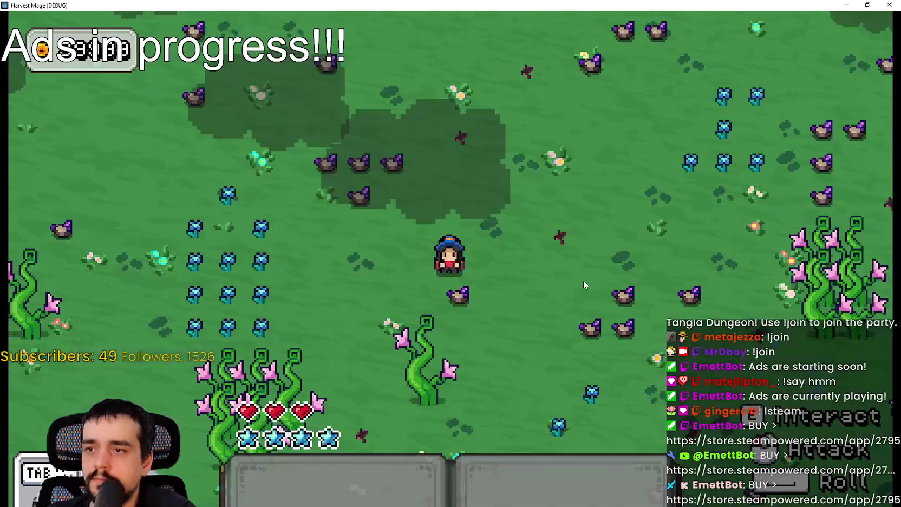
{"action": "key", "text": "w+d"}
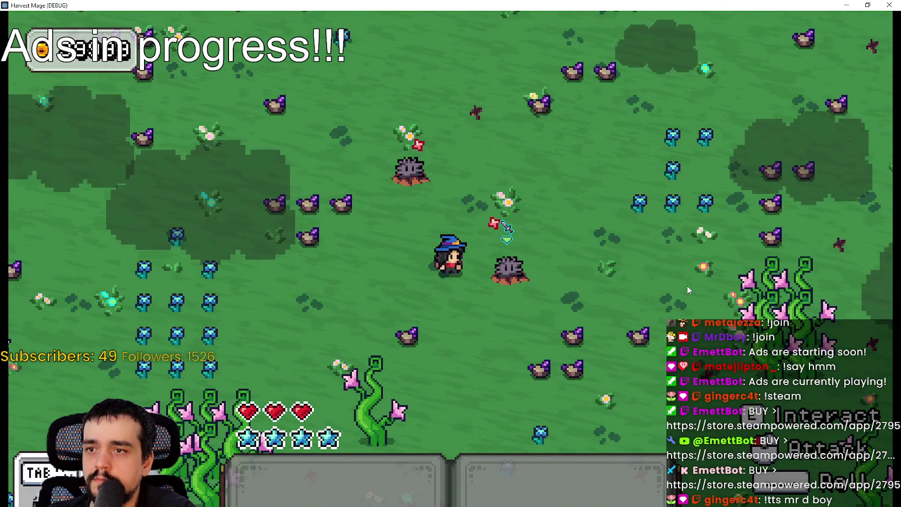
{"action": "left_click", "coordinate": [892, 5]}
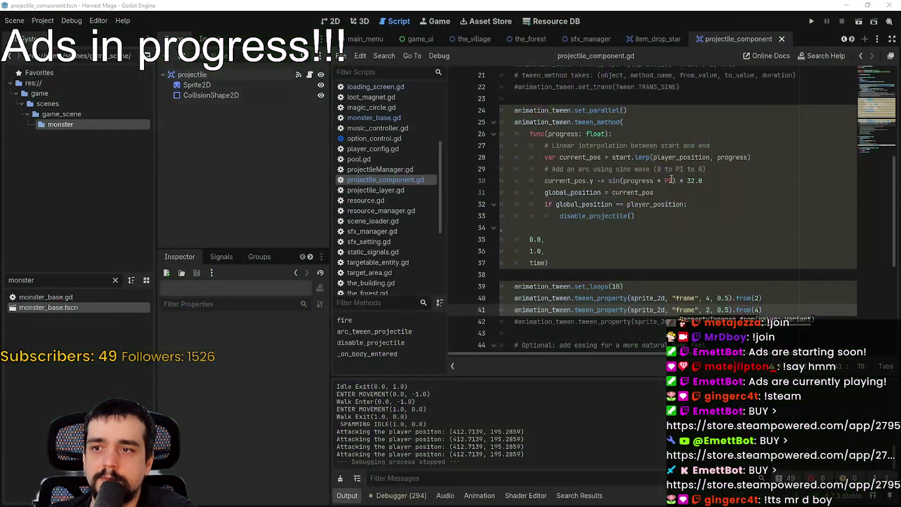
{"action": "scroll", "coordinate": [667, 217], "scroll_direction": "down", "scroll_amount": 1}
{"action": "left_click_drag", "start_coordinate": [763, 274], "coordinate": [495, 248]}
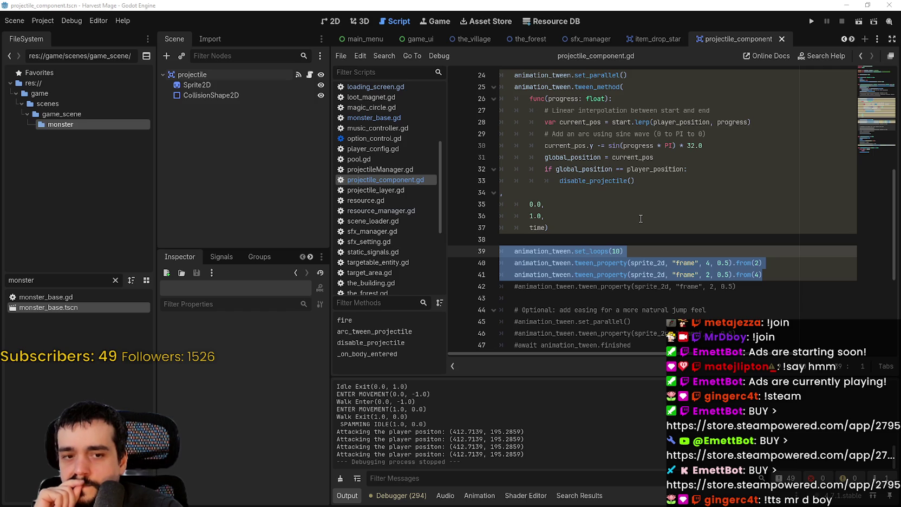
{"action": "scroll", "coordinate": [581, 164], "scroll_direction": "up", "scroll_amount": 1}
{"action": "mouse_move", "coordinate": [595, 124]}
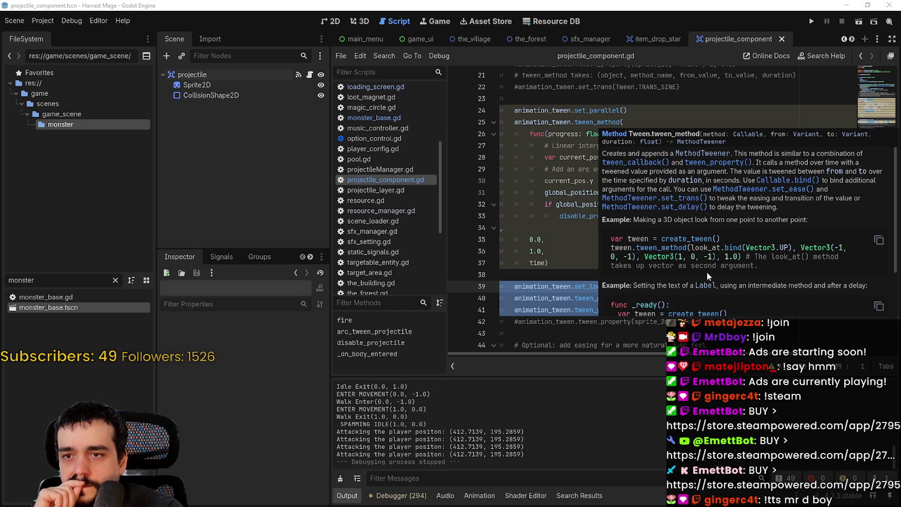
{"action": "scroll", "coordinate": [707, 271], "scroll_direction": "down", "scroll_amount": 3}
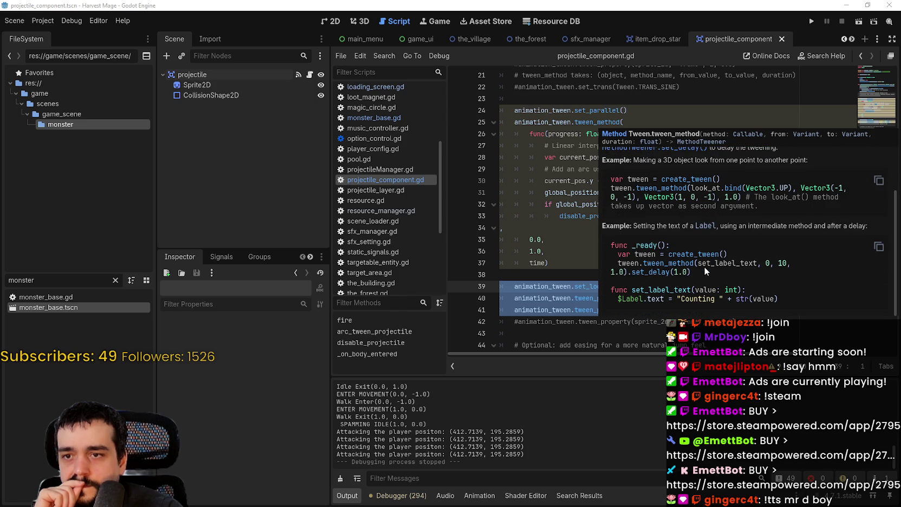
{"action": "scroll", "coordinate": [704, 266], "scroll_direction": "up", "scroll_amount": 3}
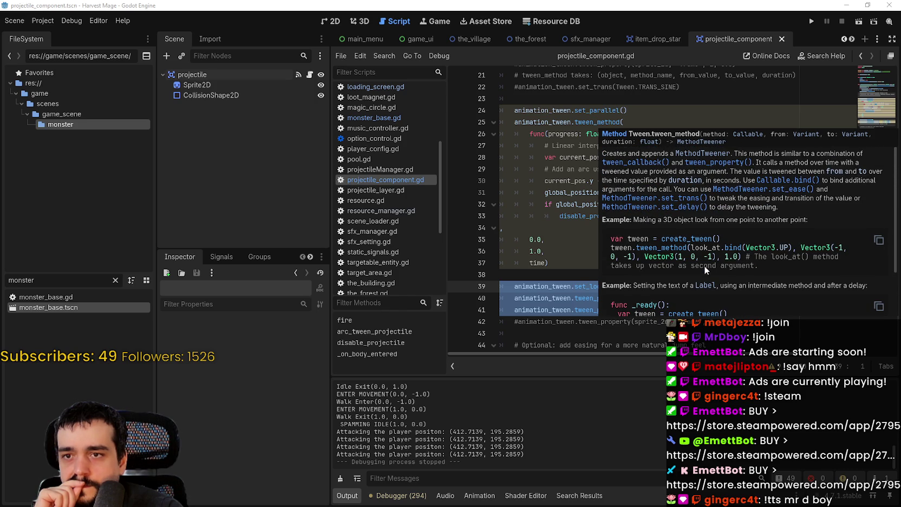
{"action": "scroll", "coordinate": [704, 264], "scroll_direction": "up", "scroll_amount": 1}
{"action": "scroll", "coordinate": [704, 264], "scroll_direction": "down", "scroll_amount": 1}
{"action": "scroll", "coordinate": [704, 262], "scroll_direction": "down", "scroll_amount": 3}
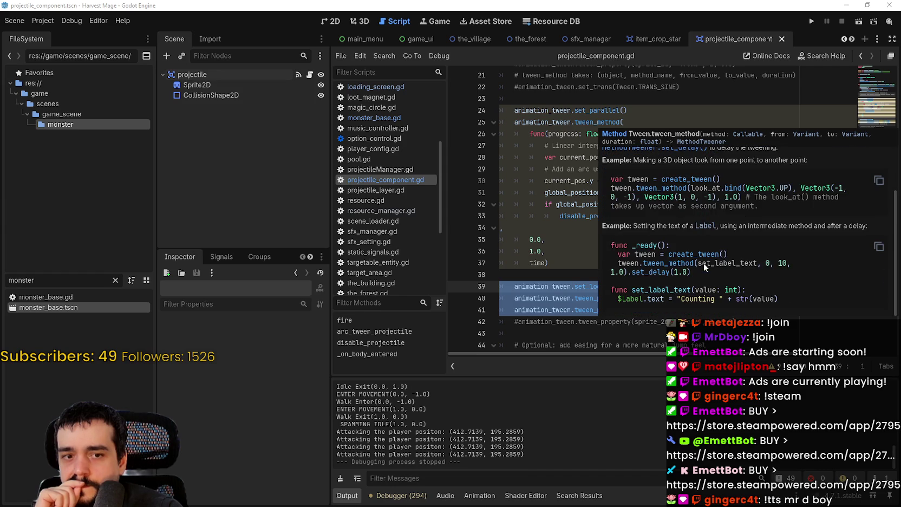
{"action": "scroll", "coordinate": [702, 261], "scroll_direction": "up", "scroll_amount": 3}
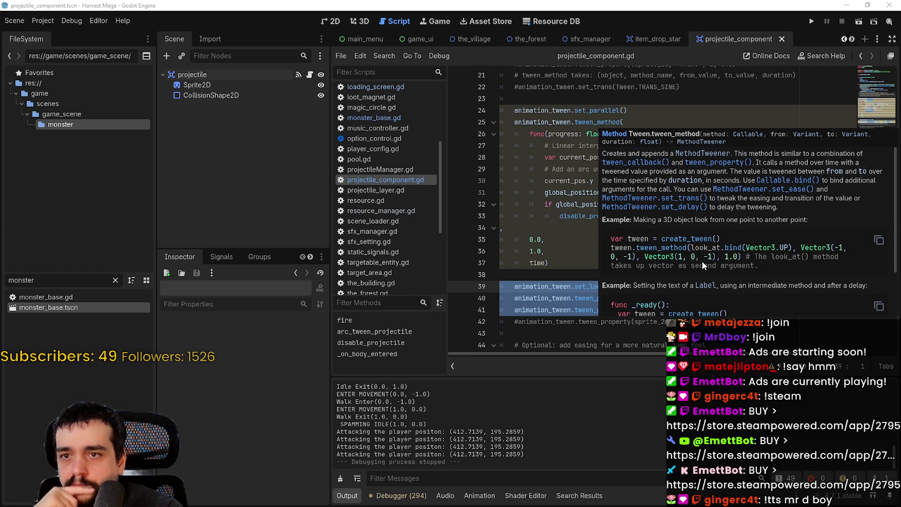
- Type a dot after time) on line 37 and browse the chainable Tween method suggestions
{"action": "left_click", "coordinate": [583, 232]}
{"action": "left_click", "coordinate": [574, 258]}
{"action": "type", "text": "."}
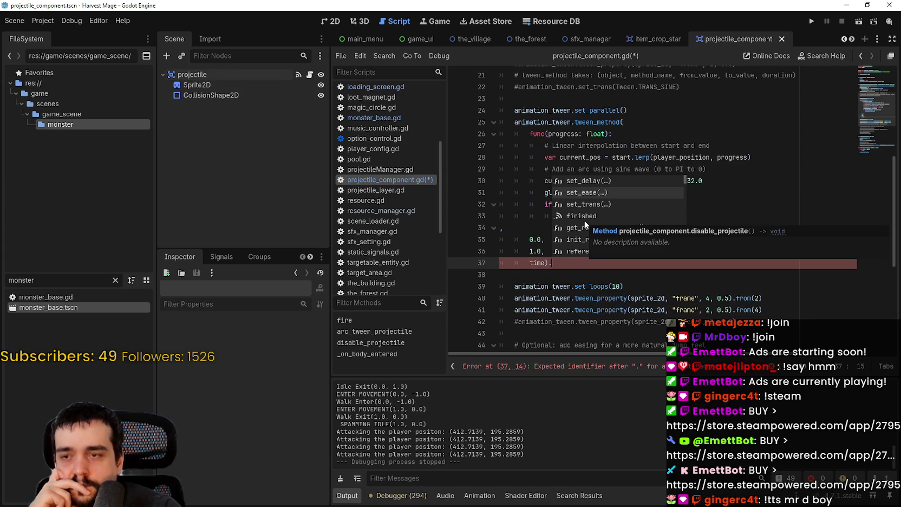
{"action": "key", "text": "Down"}
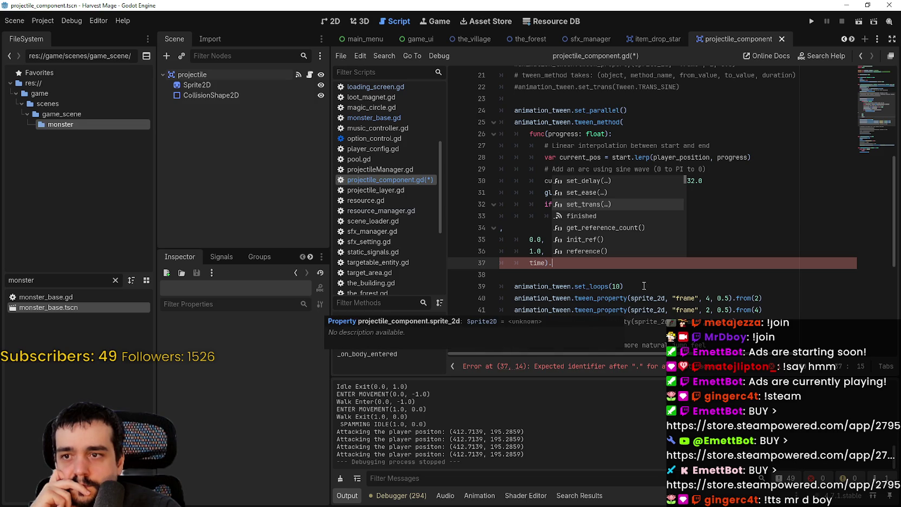
{"action": "scroll", "coordinate": [633, 249], "scroll_direction": "down", "scroll_amount": 7}
{"action": "scroll", "coordinate": [633, 249], "scroll_direction": "down", "scroll_amount": 3}
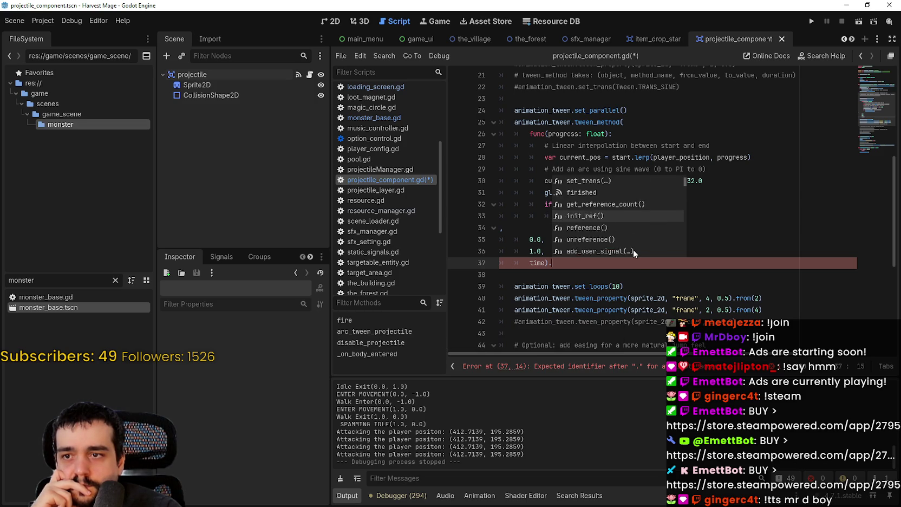
{"action": "scroll", "coordinate": [633, 249], "scroll_direction": "down", "scroll_amount": 4}
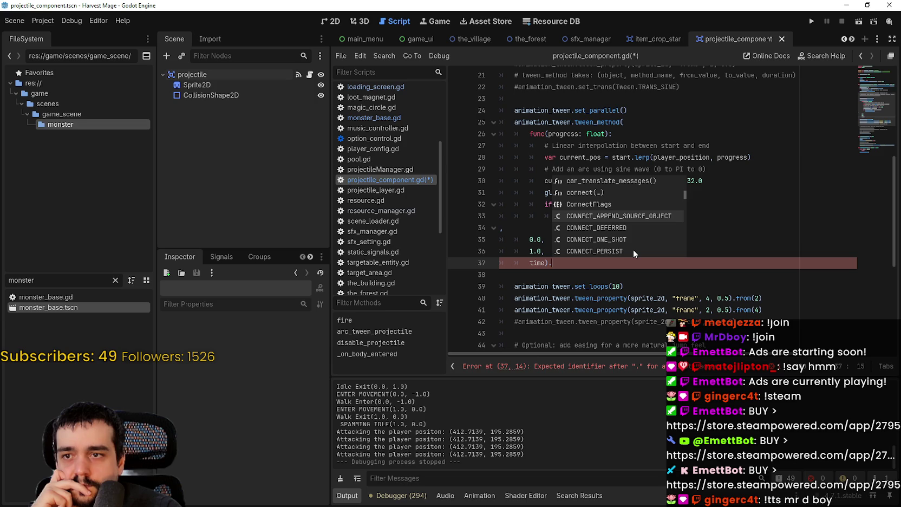
{"action": "scroll", "coordinate": [633, 250], "scroll_direction": "up", "scroll_amount": 2}
{"action": "scroll", "coordinate": [635, 247], "scroll_direction": "up", "scroll_amount": 5}
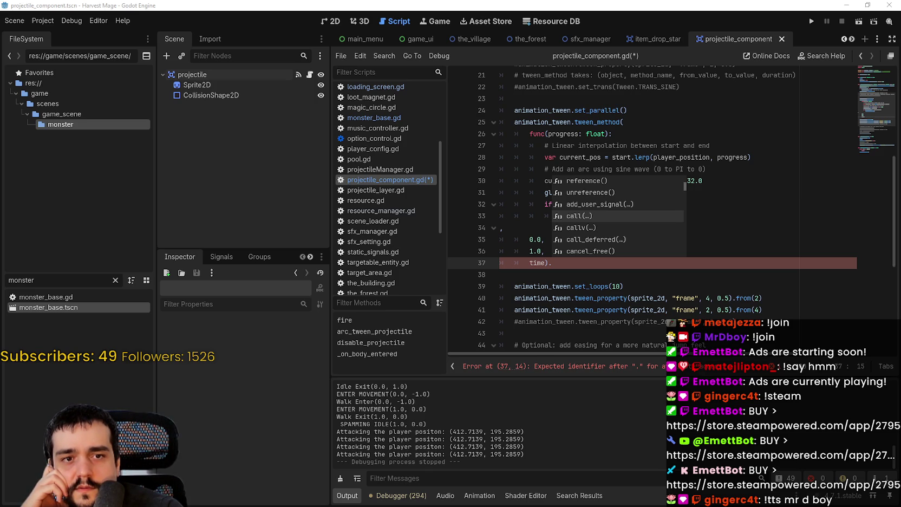
{"action": "left_click", "coordinate": [694, 133]}
{"action": "scroll", "coordinate": [694, 150], "scroll_direction": "up", "scroll_amount": 2}
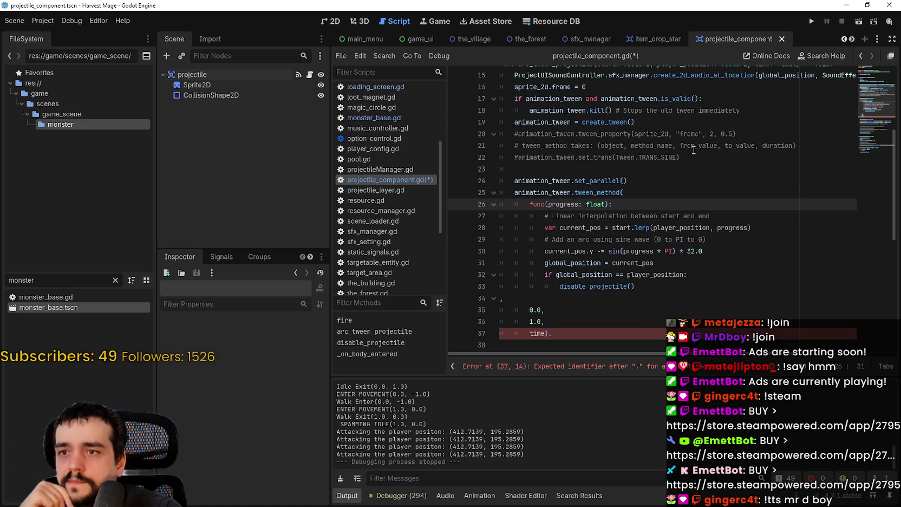
{"action": "scroll", "coordinate": [694, 150], "scroll_direction": "up", "scroll_amount": 3}
{"action": "scroll", "coordinate": [693, 150], "scroll_direction": "down", "scroll_amount": 6}
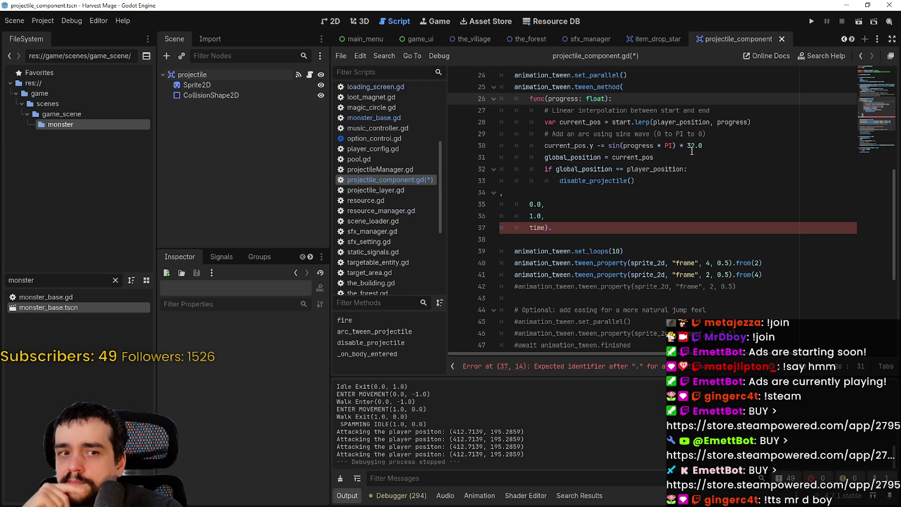
{"action": "scroll", "coordinate": [691, 151], "scroll_direction": "up", "scroll_amount": 2}
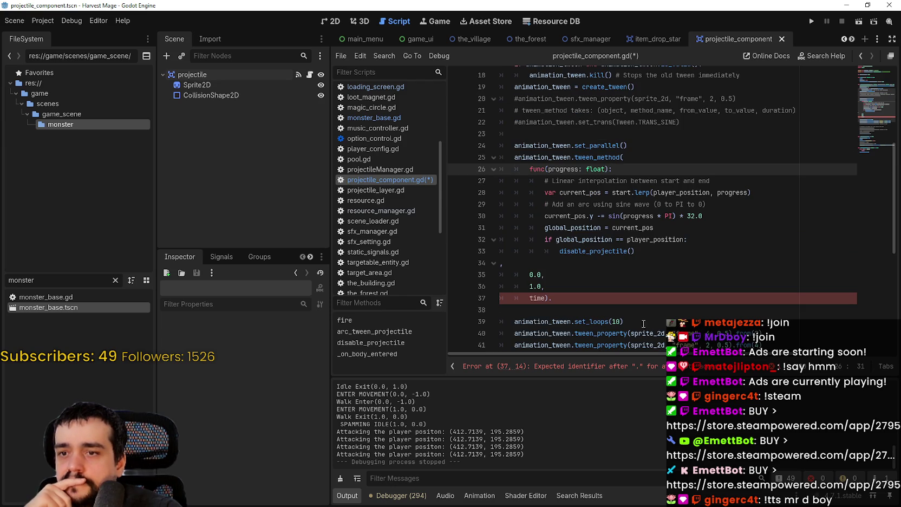
- Cut the set_loops(10) line below the arc tween and delete the stray dot after time)
{"action": "left_click_drag", "start_coordinate": [645, 323], "coordinate": [511, 323]}
{"action": "key", "text": "ctrl+c"}
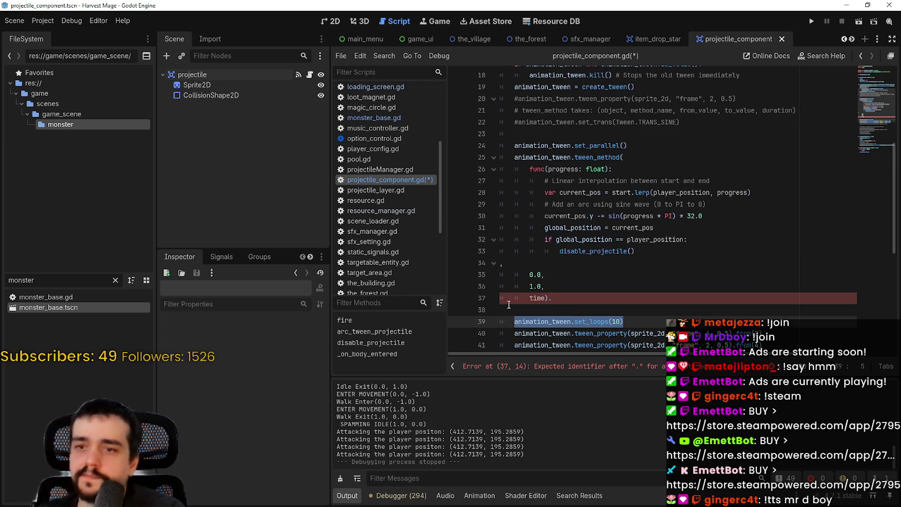
{"action": "key", "text": "BackSpace"}
{"action": "key", "text": "BackSpace"}
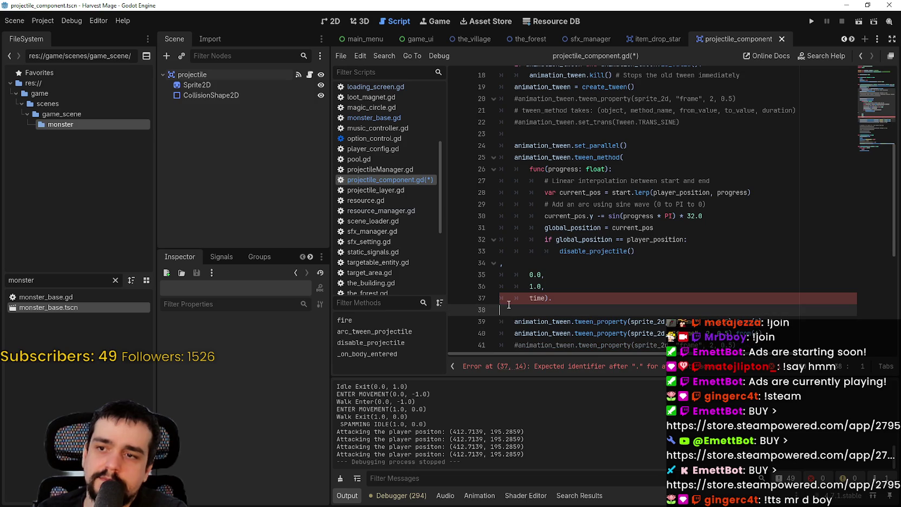
{"action": "left_click", "coordinate": [591, 299]}
{"action": "key", "text": "BackSpace"}
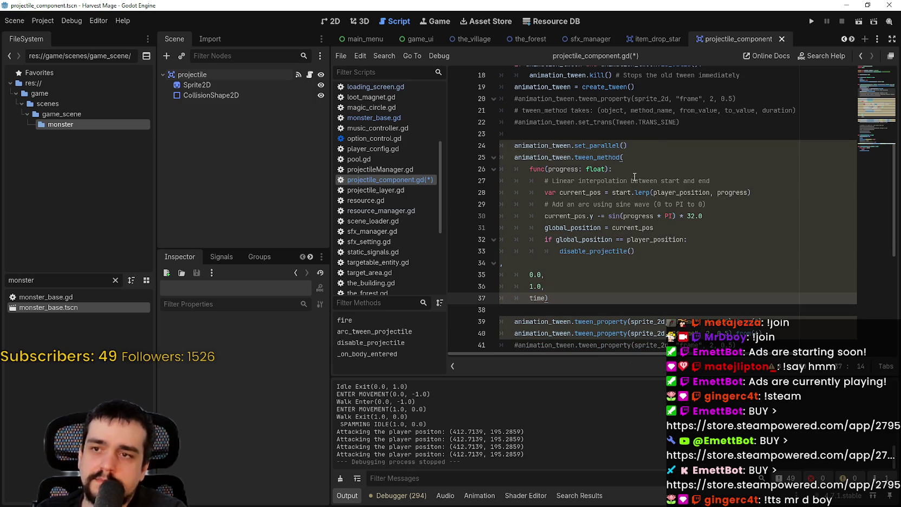
- Paste set_loops(10) over set_parallel() on line 24, save, and launch the game
{"action": "left_click", "coordinate": [653, 145]}
{"action": "left_click_drag", "start_coordinate": [652, 146], "coordinate": [512, 145]}
{"action": "key", "text": "ctrl+v"}
{"action": "key", "text": "ctrl+s"}
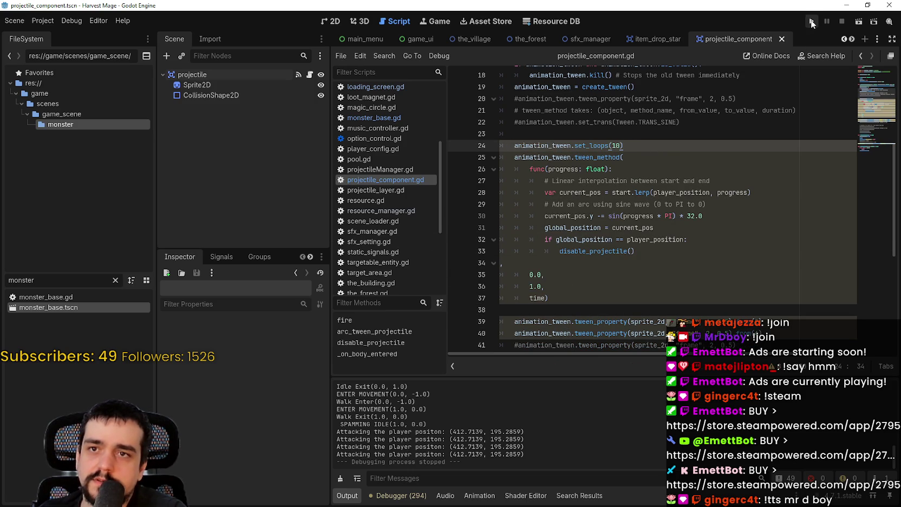
{"action": "left_click", "coordinate": [811, 22]}
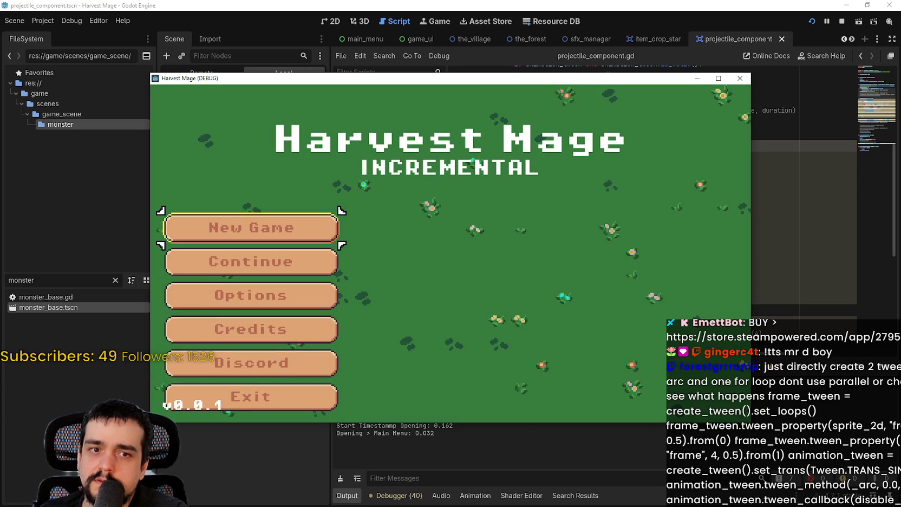
- Continue the saved game, walk through the village into the meadow, then stop the run
{"action": "left_click", "coordinate": [316, 263]}
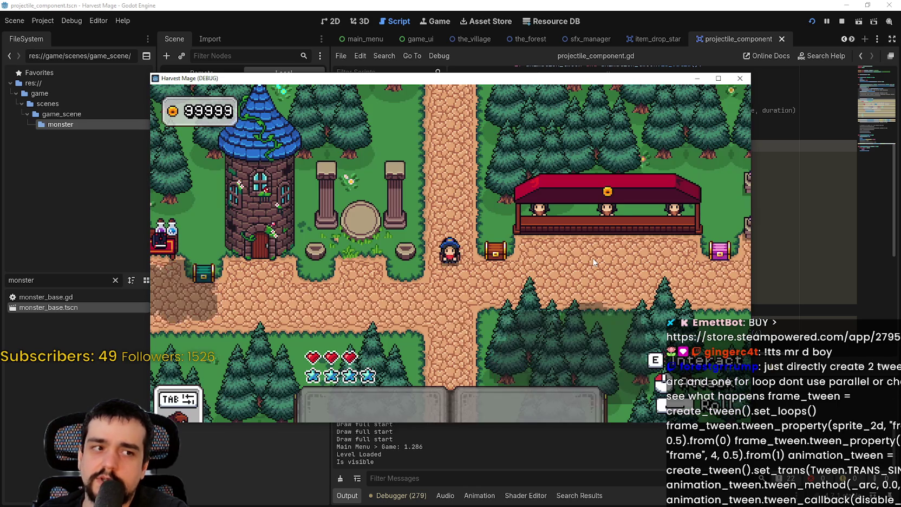
{"action": "key", "text": "a"}
{"action": "key", "text": "w"}
{"action": "key", "text": "a"}
{"action": "key", "text": "a"}
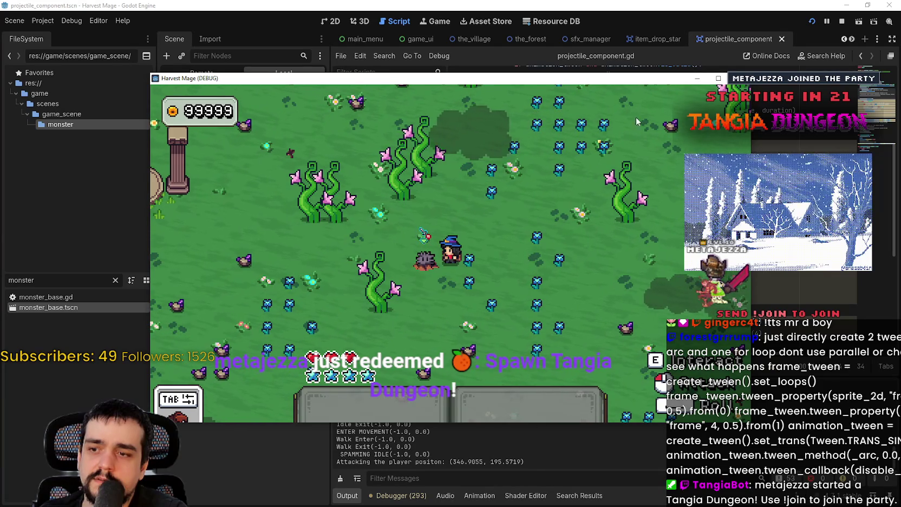
{"action": "left_click", "coordinate": [842, 22]}
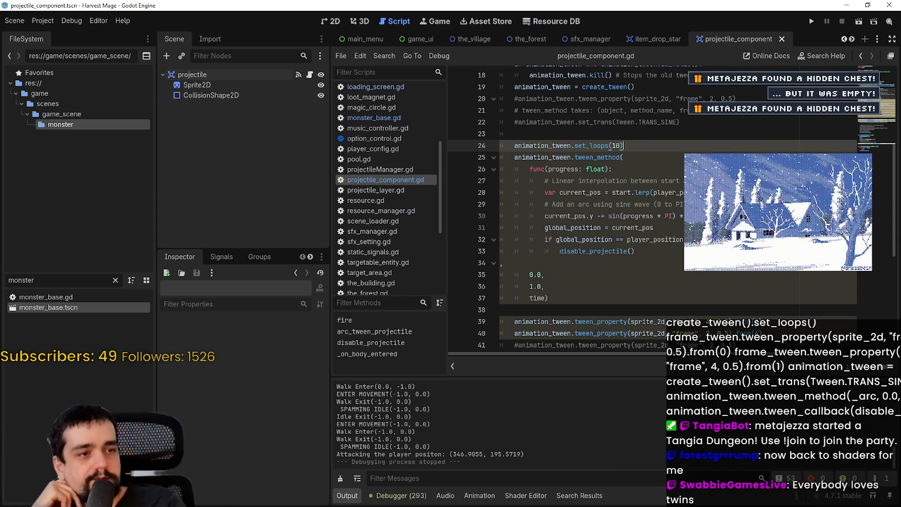
{"action": "key", "text": "alt+Tab"}
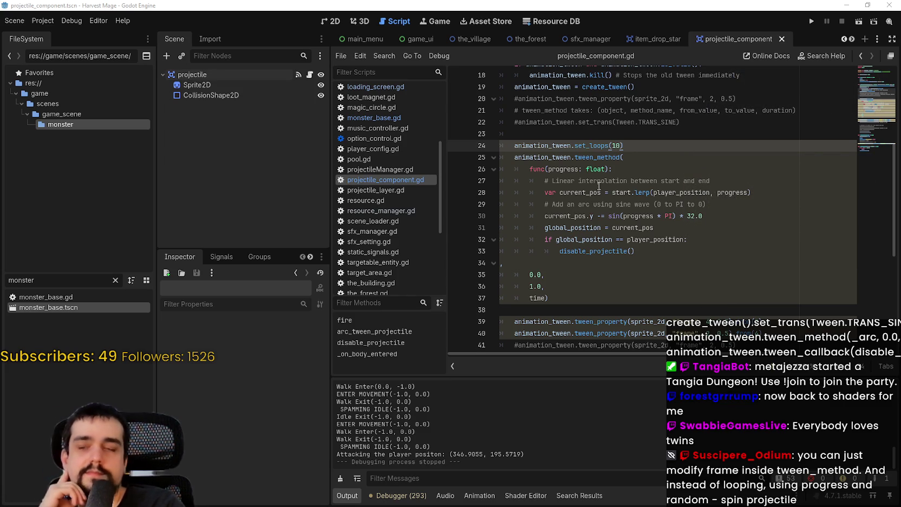
- Cut the two sprite-frame tween lines below the arc tween and paste them at line 23
{"action": "left_click", "coordinate": [598, 186]}
{"action": "scroll", "coordinate": [615, 238], "scroll_direction": "down", "scroll_amount": 1}
{"action": "left_click", "coordinate": [593, 259]}
{"action": "scroll", "coordinate": [594, 262], "scroll_direction": "down", "scroll_amount": 1}
{"action": "left_click_drag", "start_coordinate": [766, 263], "coordinate": [488, 259]}
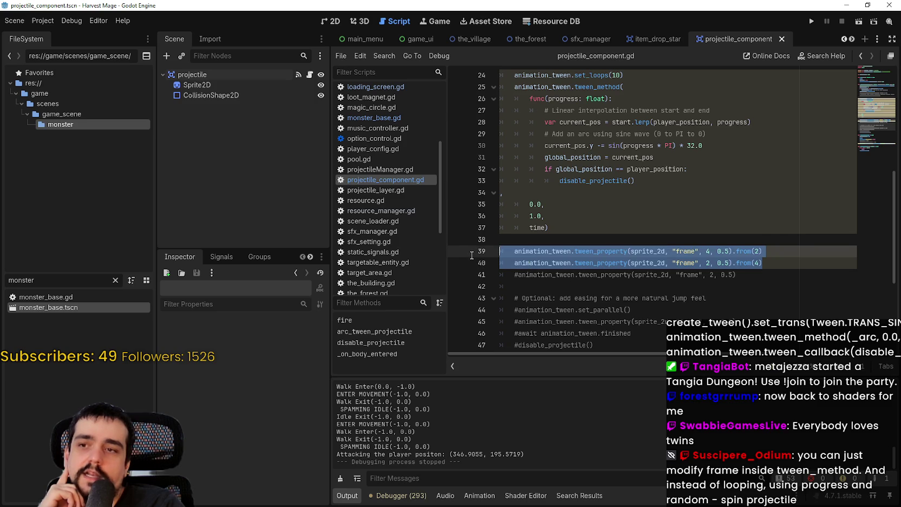
{"action": "key", "text": "ctrl+x"}
{"action": "key", "text": "ctrl+z"}
{"action": "key", "text": "ctrl+x"}
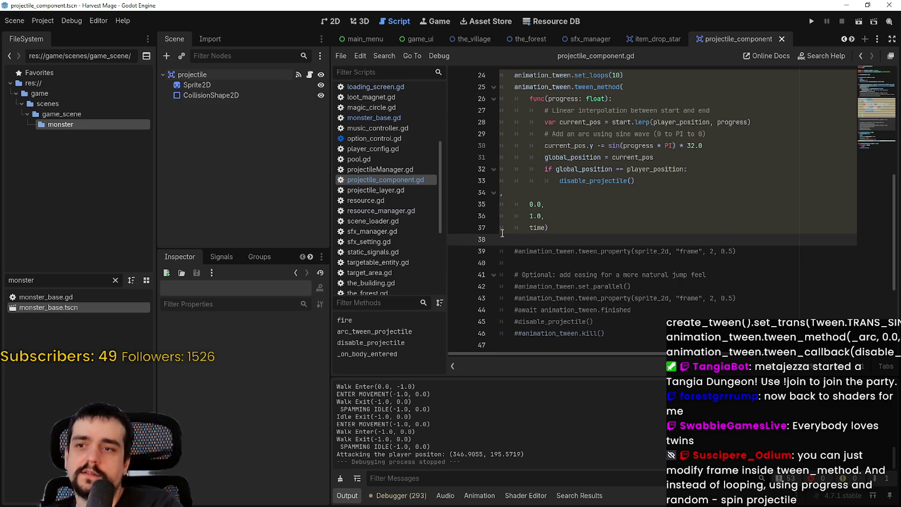
{"action": "key", "text": "BackSpace"}
{"action": "scroll", "coordinate": [622, 209], "scroll_direction": "up", "scroll_amount": 2}
{"action": "left_click", "coordinate": [574, 147]}
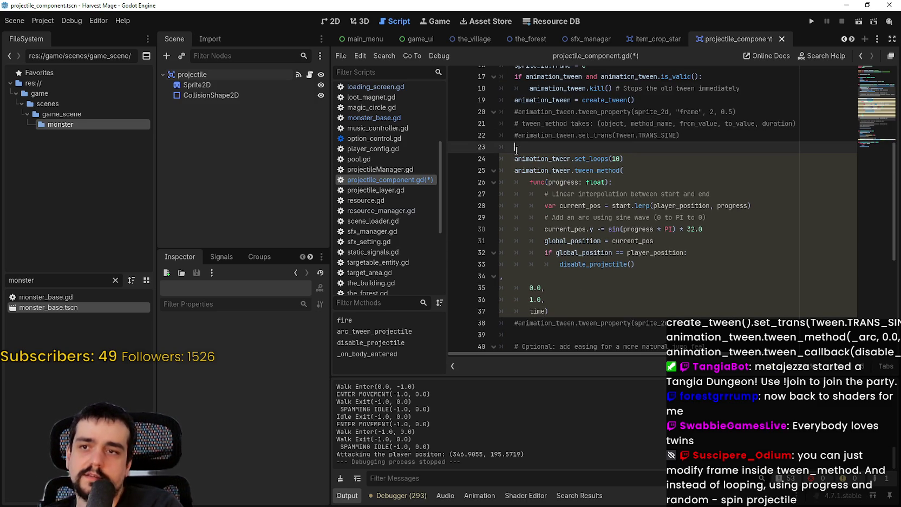
{"action": "key", "text": "shift+Home"}
{"action": "key", "text": "ctrl+v"}
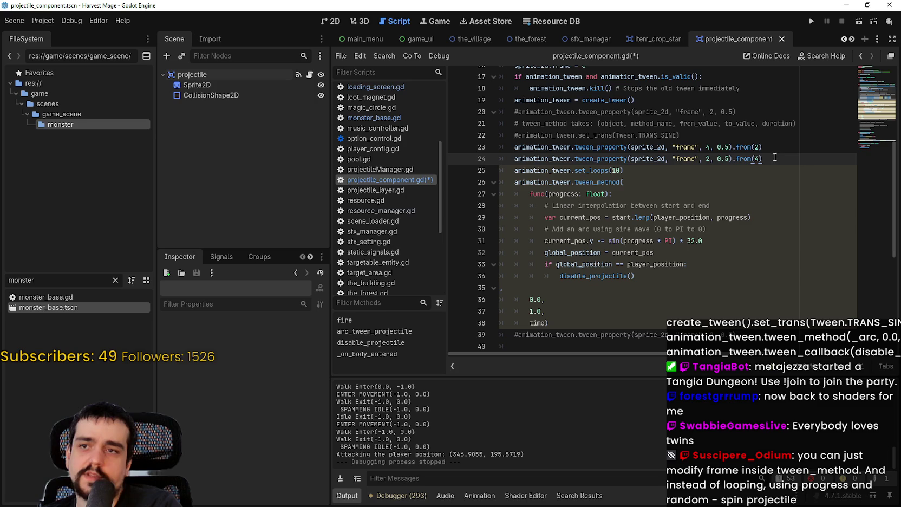
- Move the set_loops(10) line up so it precedes the pasted frame tweens
{"action": "left_click_drag", "start_coordinate": [634, 171], "coordinate": [515, 172]}
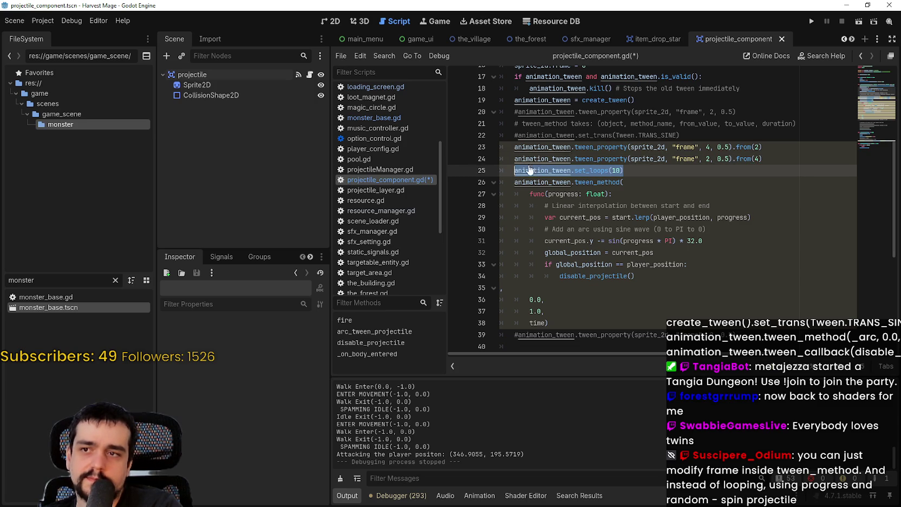
{"action": "key", "text": "BackSpace"}
{"action": "key", "text": "BackSpace"}
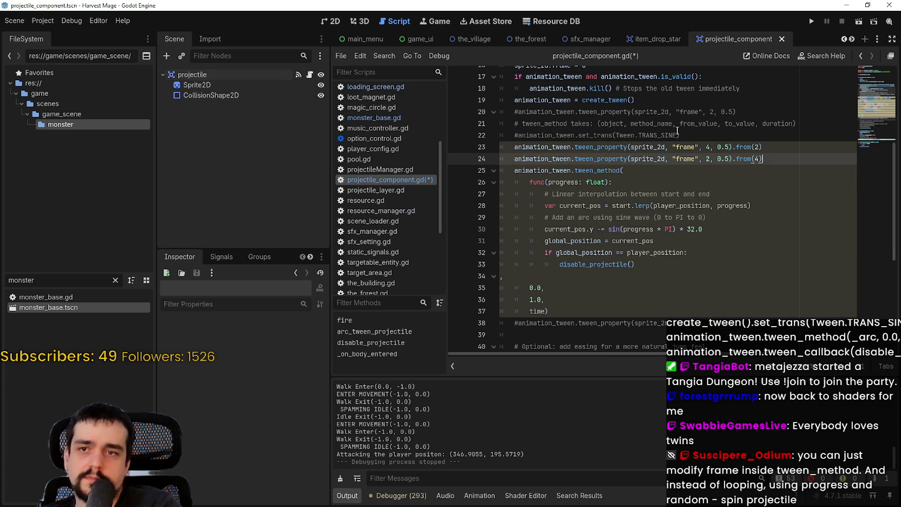
{"action": "left_click", "coordinate": [720, 137]}
{"action": "key", "text": "Return"}
{"action": "key", "text": "ctrl+v"}
{"action": "left_click_drag", "start_coordinate": [781, 172], "coordinate": [509, 150]}
{"action": "scroll", "coordinate": [599, 190], "scroll_direction": "down", "scroll_amount": 2}
{"action": "scroll", "coordinate": [599, 190], "scroll_direction": "down", "scroll_amount": 2}
{"action": "mouse_move", "coordinate": [558, 252]}
{"action": "left_mouse_down"}
{"action": "mouse_move", "coordinate": [477, 111]}
{"action": "mouse_move", "coordinate": [447, 112]}
{"action": "left_mouse_up"}
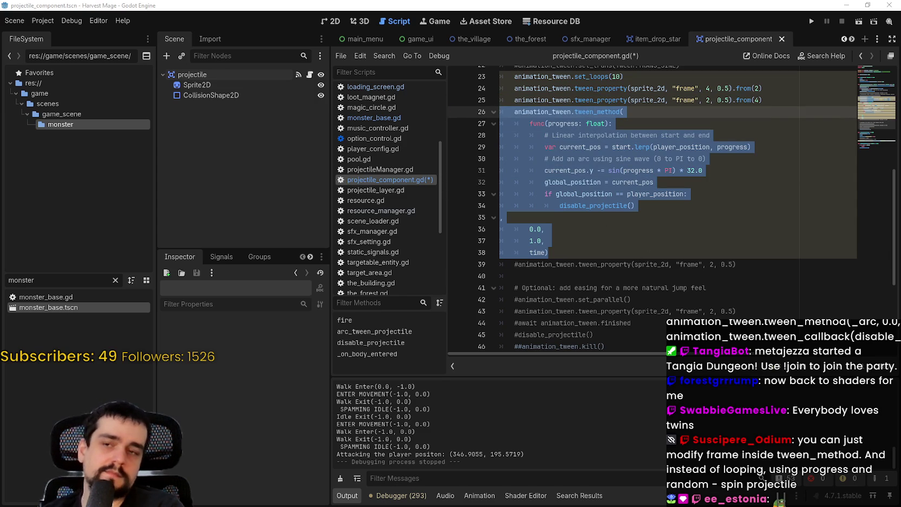
{"action": "scroll", "coordinate": [711, 193], "scroll_direction": "up", "scroll_amount": 2}
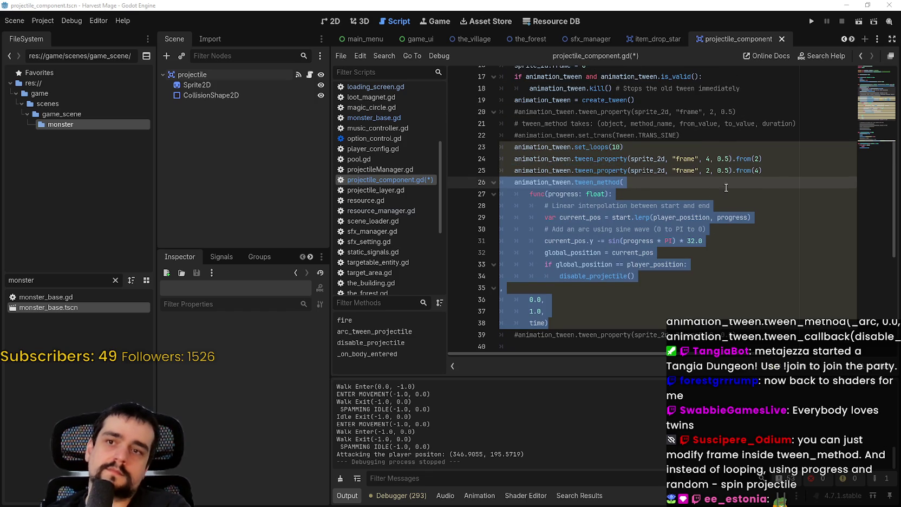
{"action": "left_click", "coordinate": [777, 174]}
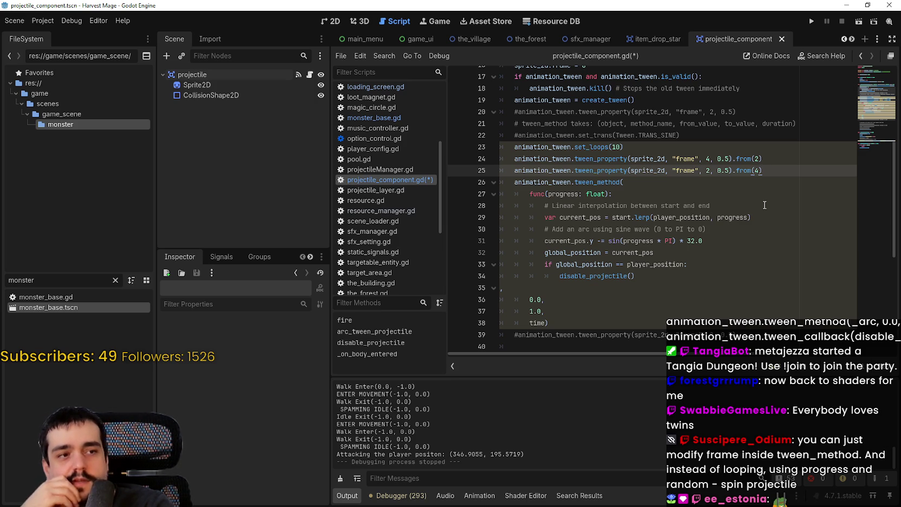
{"action": "scroll", "coordinate": [765, 204], "scroll_direction": "up", "scroll_amount": 1}
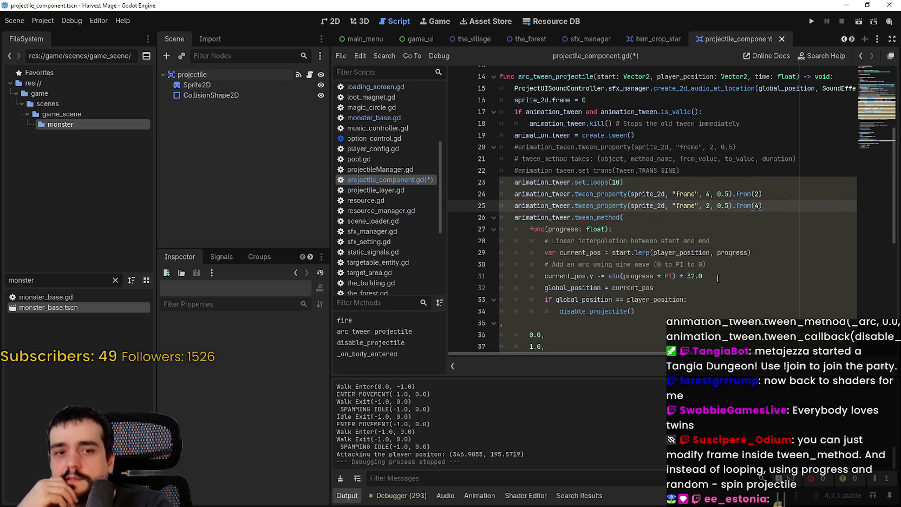
{"action": "scroll", "coordinate": [707, 220], "scroll_direction": "down", "scroll_amount": 1}
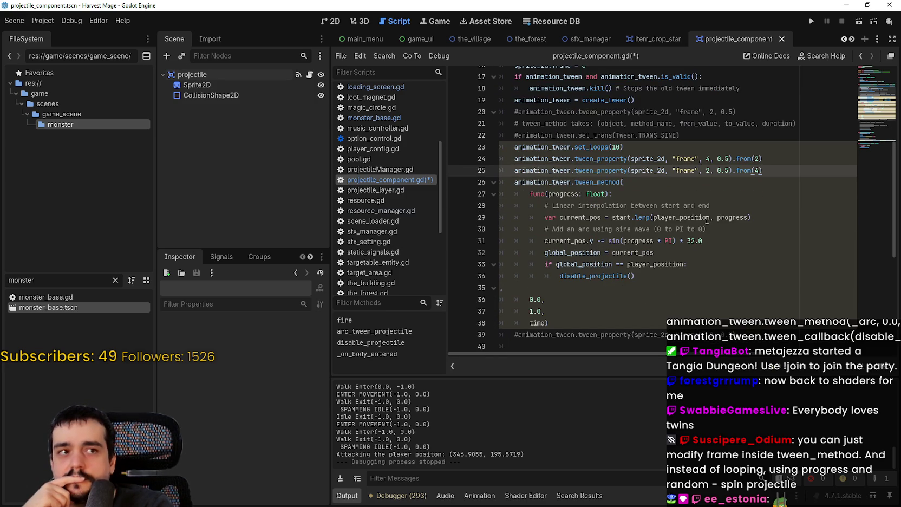
{"action": "left_click", "coordinate": [624, 324]}
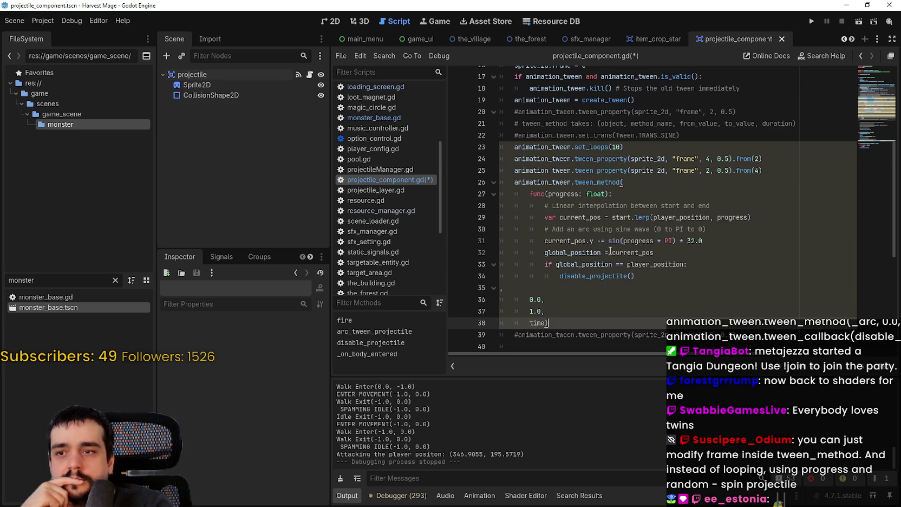
{"action": "left_click_drag", "start_coordinate": [589, 147], "coordinate": [654, 292]}
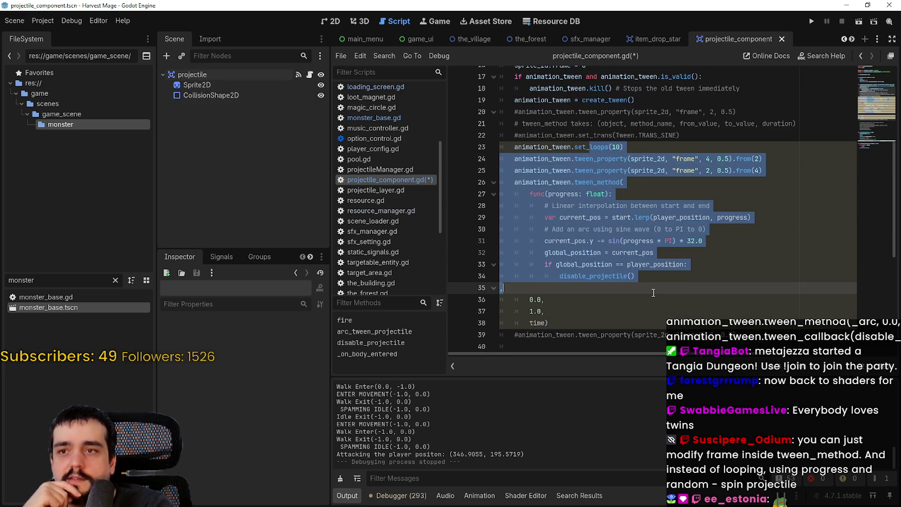
{"action": "scroll", "coordinate": [669, 330], "scroll_direction": "up", "scroll_amount": 1}
{"action": "left_click", "coordinate": [669, 330]}
{"action": "left_click", "coordinate": [664, 322]}
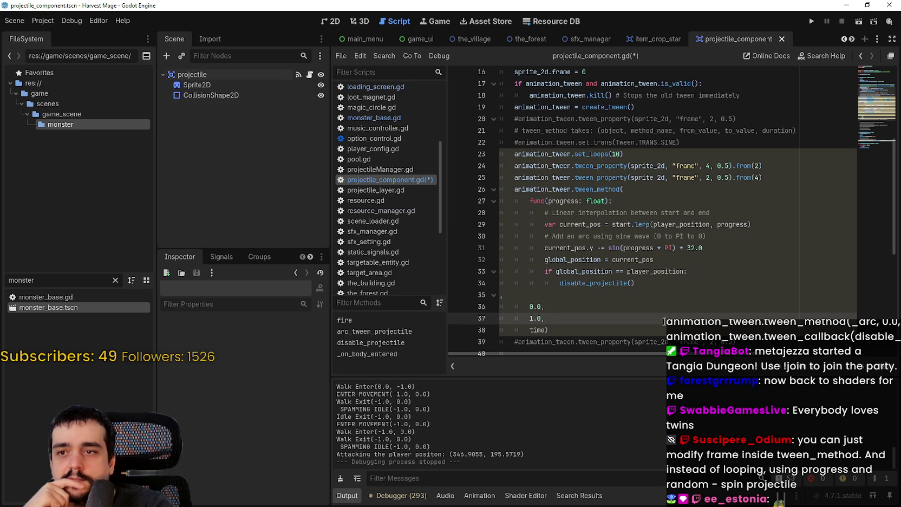
{"action": "left_click", "coordinate": [722, 240]}
{"action": "left_click", "coordinate": [652, 323]}
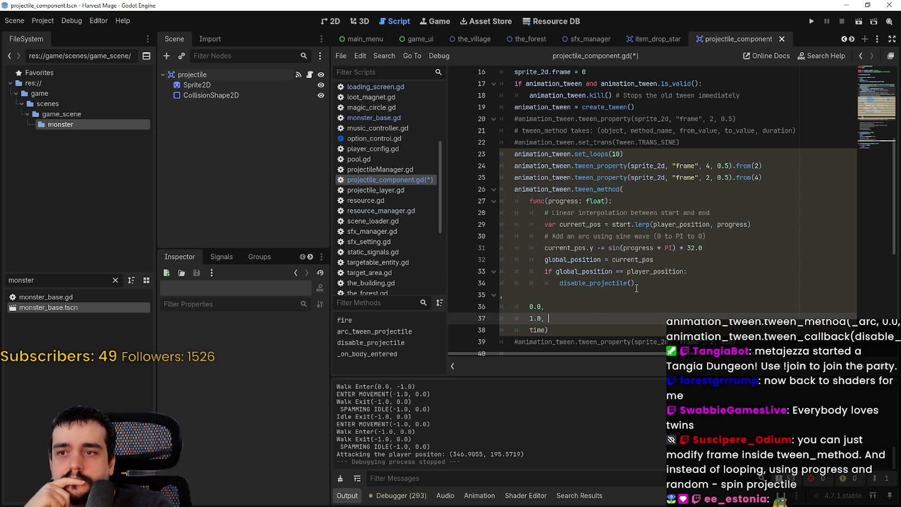
{"action": "scroll", "coordinate": [636, 287], "scroll_direction": "down", "scroll_amount": 2}
{"action": "scroll", "coordinate": [636, 285], "scroll_direction": "up", "scroll_amount": 2}
{"action": "left_click", "coordinate": [642, 272]}
{"action": "key", "text": "Down"}
{"action": "key", "text": "Up"}
{"action": "key", "text": "Up"}
{"action": "key", "text": "Up"}
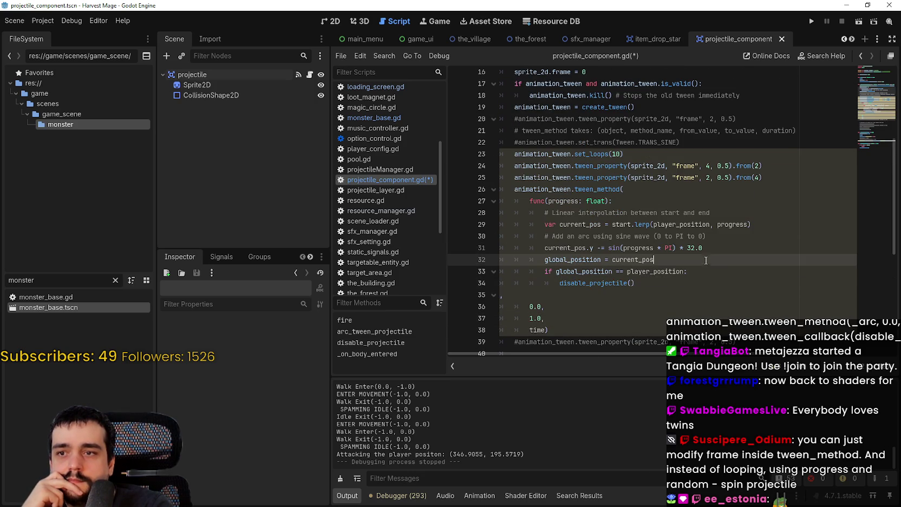
{"action": "key", "text": "End"}
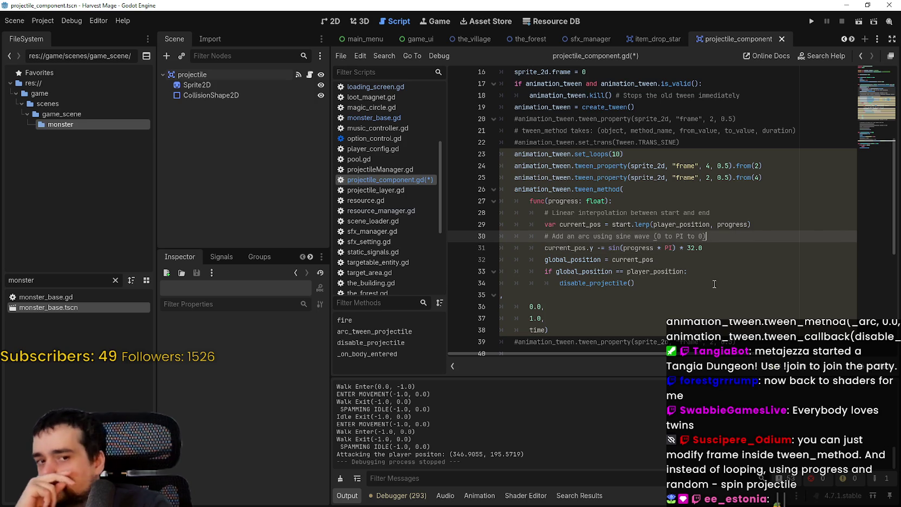
{"action": "key", "text": "Return"}
{"action": "key", "text": "BackSpace"}
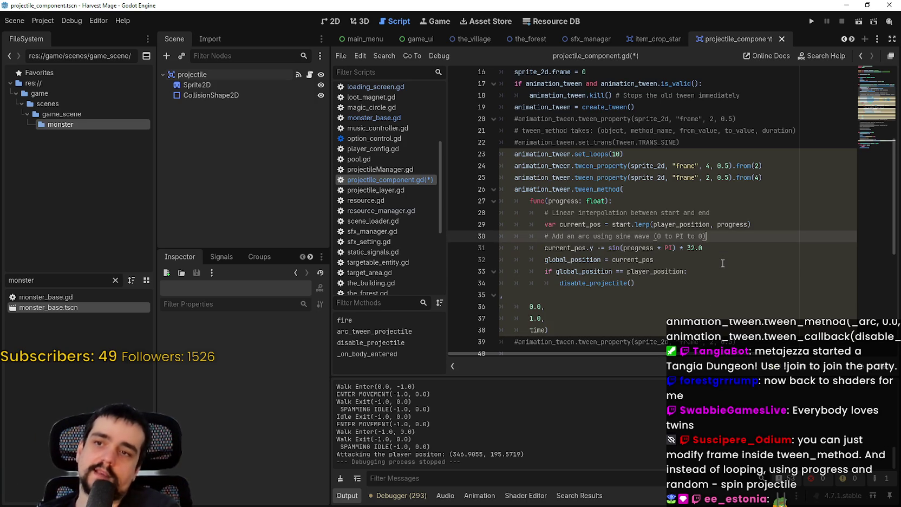
{"action": "left_click", "coordinate": [614, 171]}
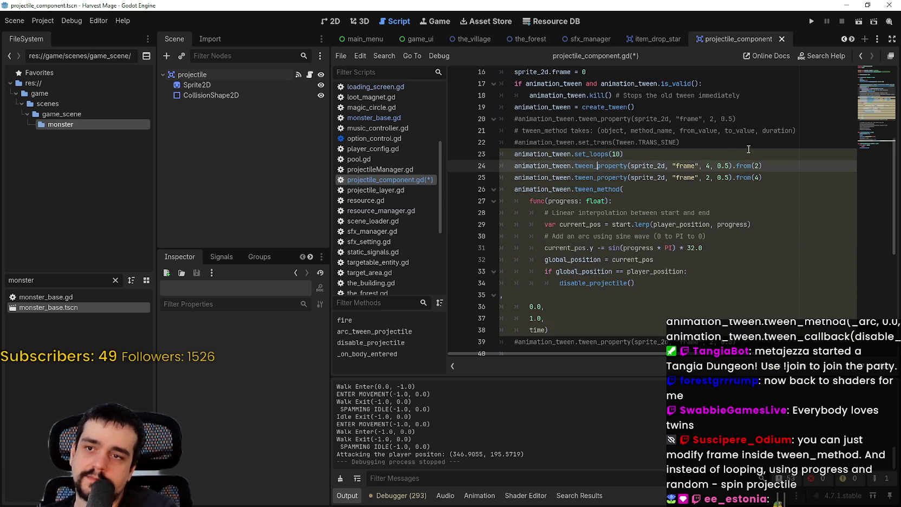
{"action": "double_click", "coordinate": [650, 166]}
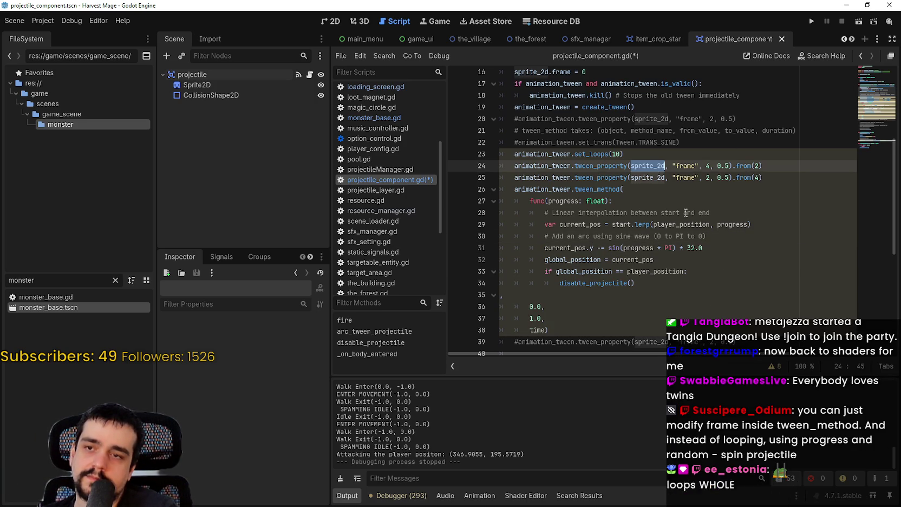
{"action": "left_click", "coordinate": [753, 237]}
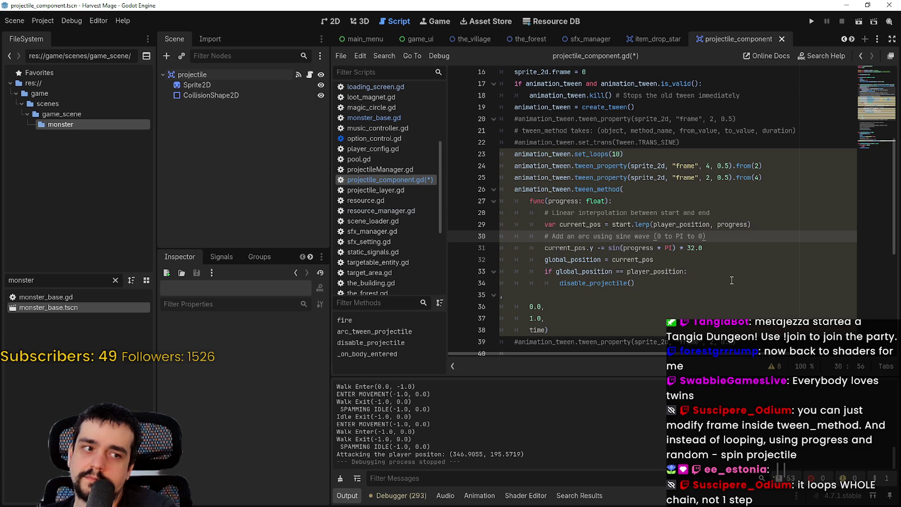
{"action": "mouse_move", "coordinate": [779, 179]}
{"action": "left_mouse_down"}
{"action": "mouse_move", "coordinate": [464, 167]}
{"action": "mouse_move", "coordinate": [471, 154]}
{"action": "left_mouse_up"}
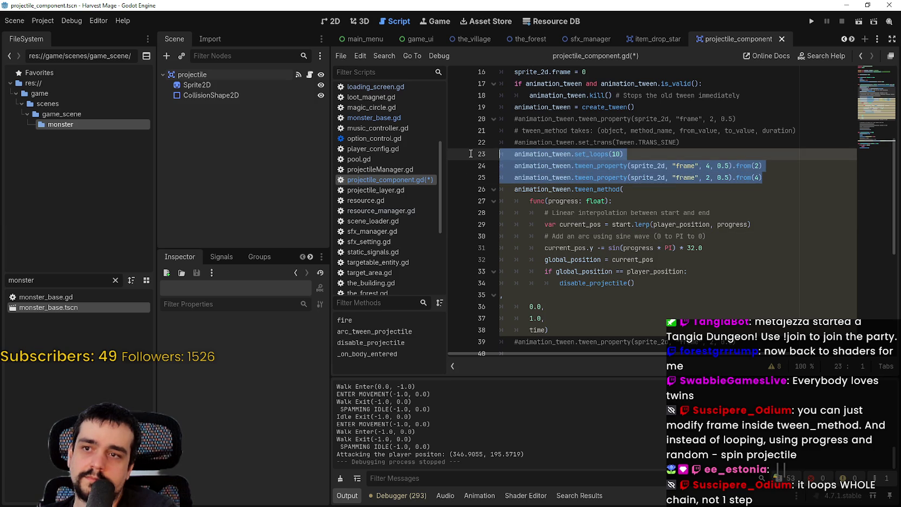
{"action": "left_click", "coordinate": [590, 153]}
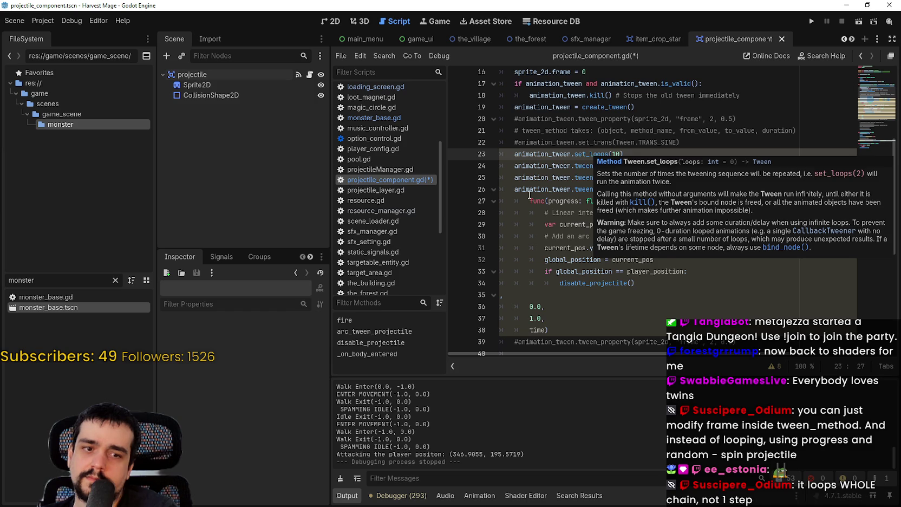
{"action": "mouse_move", "coordinate": [785, 172]}
{"action": "left_mouse_down"}
{"action": "mouse_move", "coordinate": [520, 155]}
{"action": "mouse_move", "coordinate": [493, 163]}
{"action": "left_mouse_up"}
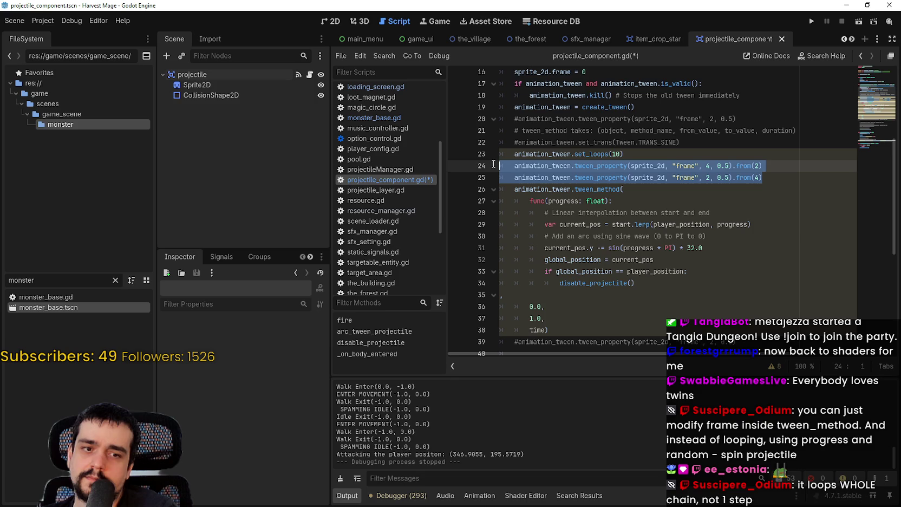
{"action": "key", "text": "shift+Up"}
{"action": "key", "text": "shift+Down"}
{"action": "key", "text": "shift+Up"}
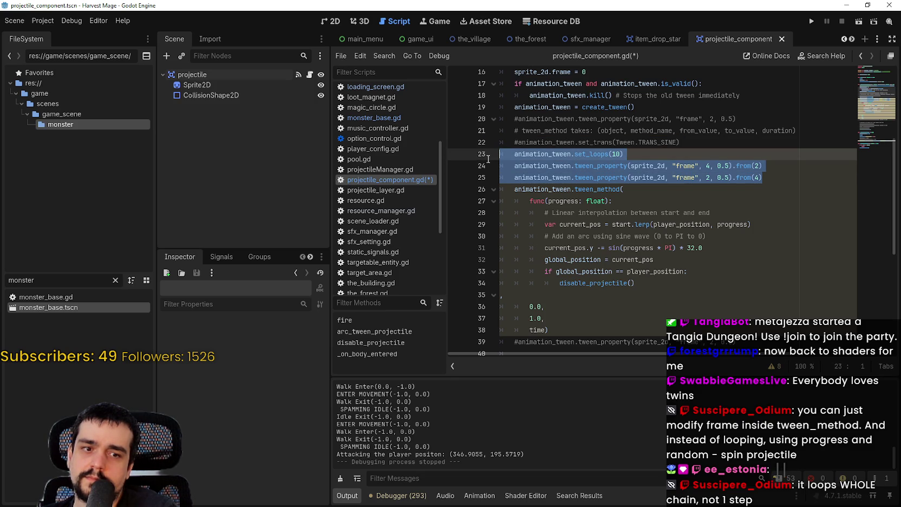
{"action": "scroll", "coordinate": [487, 158], "scroll_direction": "down", "scroll_amount": 5}
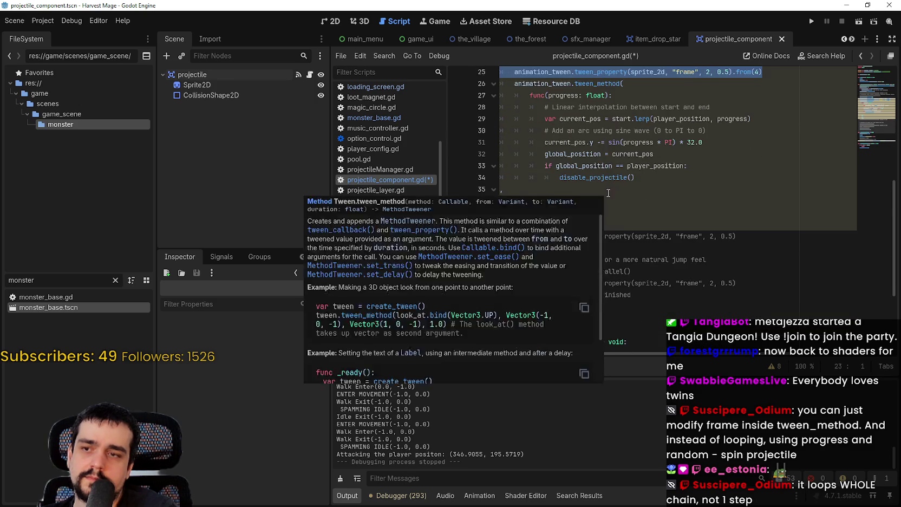
{"action": "scroll", "coordinate": [747, 290], "scroll_direction": "up", "scroll_amount": 5}
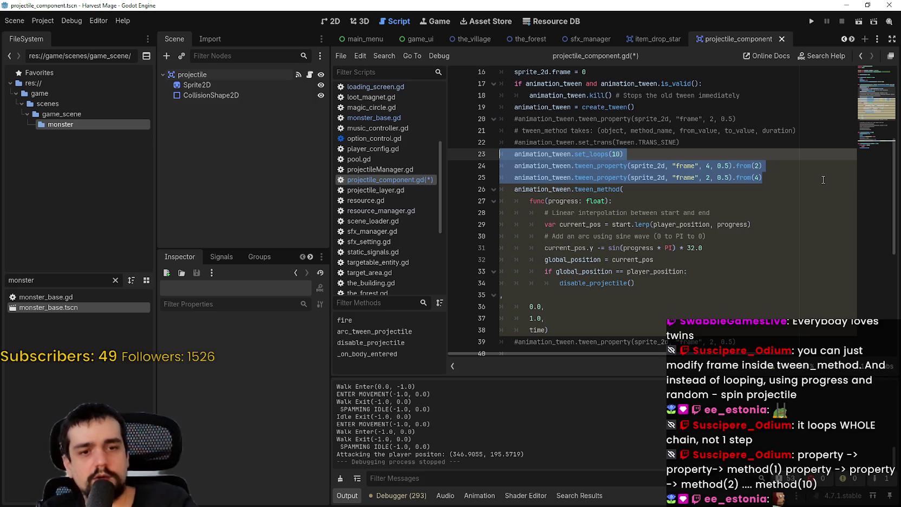
- Comment out the arc tween_method block on lines 26–38, then save and run the project
{"action": "left_click_drag", "start_coordinate": [549, 330], "coordinate": [530, 283]}
{"action": "left_click_drag", "start_coordinate": [475, 213], "coordinate": [468, 187]}
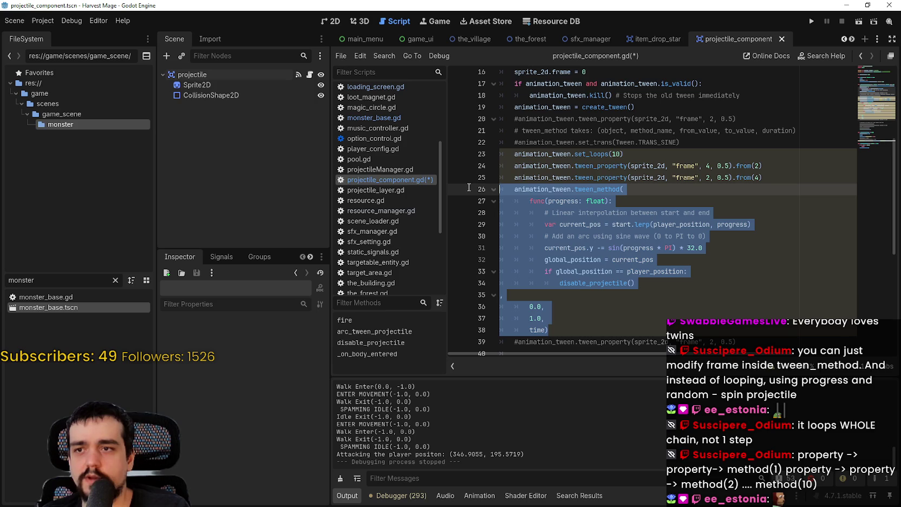
{"action": "key", "text": "ctrl+k"}
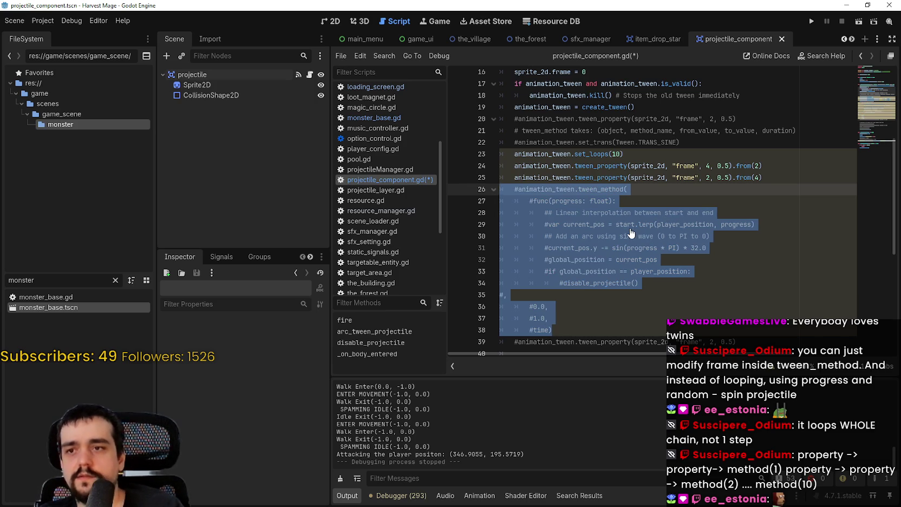
{"action": "left_click", "coordinate": [811, 22]}
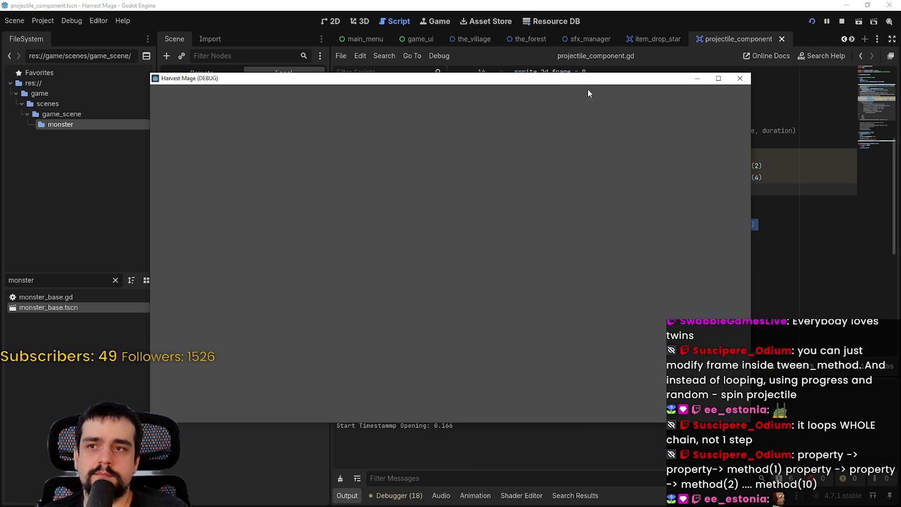
{"action": "mouse_move", "coordinate": [576, 80]}
{"action": "left_mouse_down"}
{"action": "mouse_move", "coordinate": [609, 376]}
{"action": "mouse_move", "coordinate": [609, 241]}
{"action": "mouse_move", "coordinate": [625, 128]}
{"action": "mouse_move", "coordinate": [593, 84]}
{"action": "mouse_move", "coordinate": [583, 23]}
{"action": "left_mouse_up"}
- Continue the saved game, maximize its window and walk the wizard into the flower field
{"action": "left_click", "coordinate": [283, 298]}
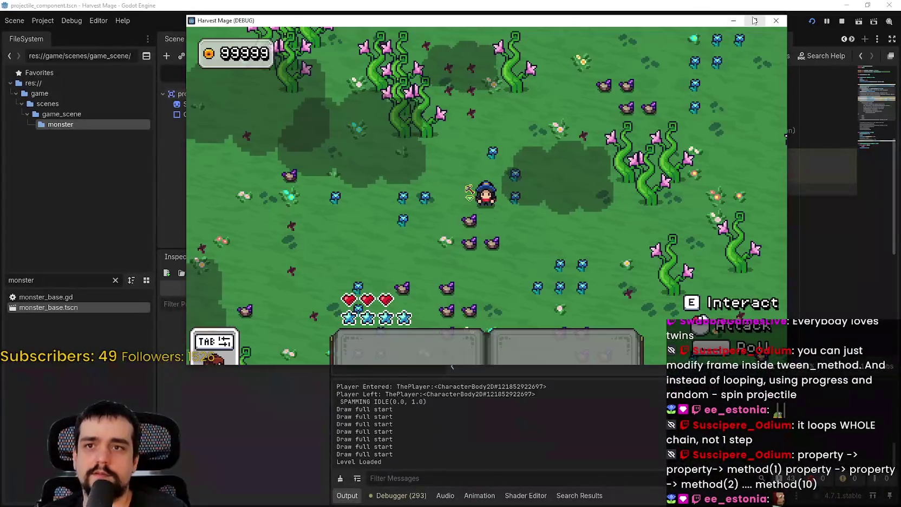
{"action": "left_click", "coordinate": [753, 21]}
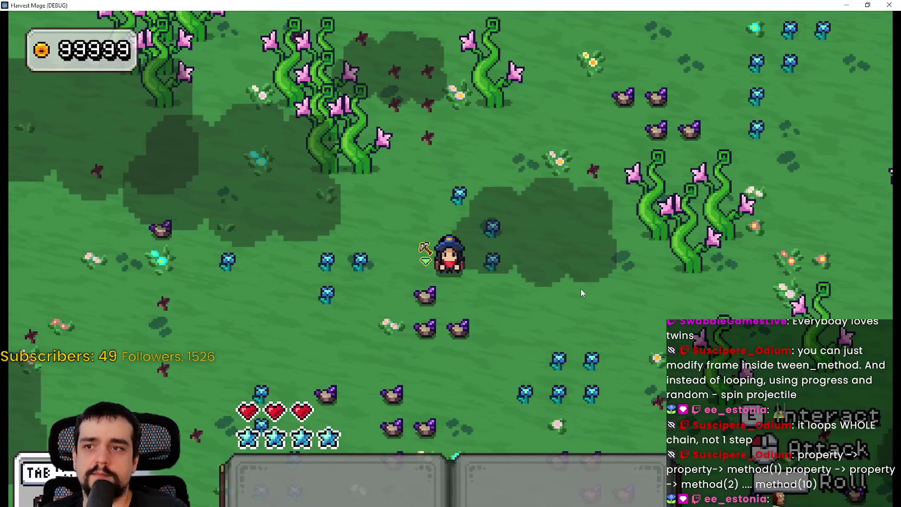
{"action": "key", "text": "w"}
{"action": "key", "text": "d"}
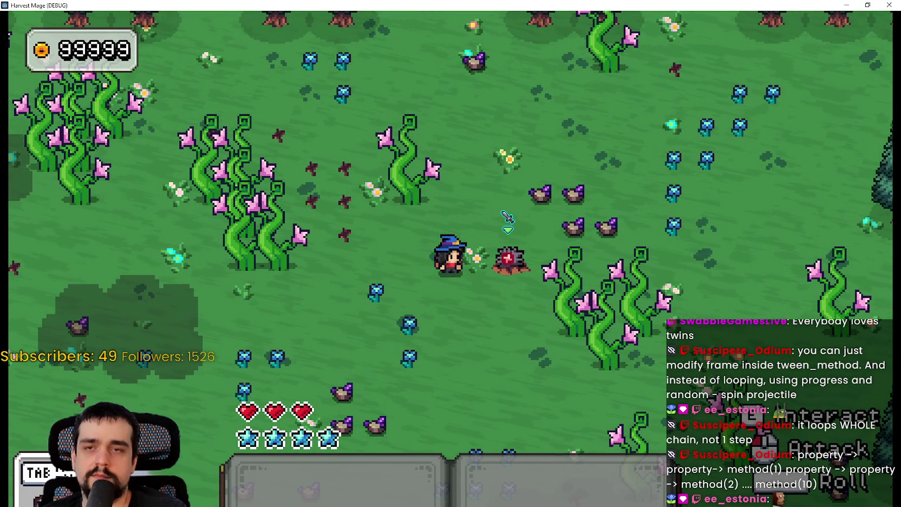
- Close the game, relaunch it, maximize the window and walk the wizard up-left into the field
{"action": "left_click", "coordinate": [883, 5]}
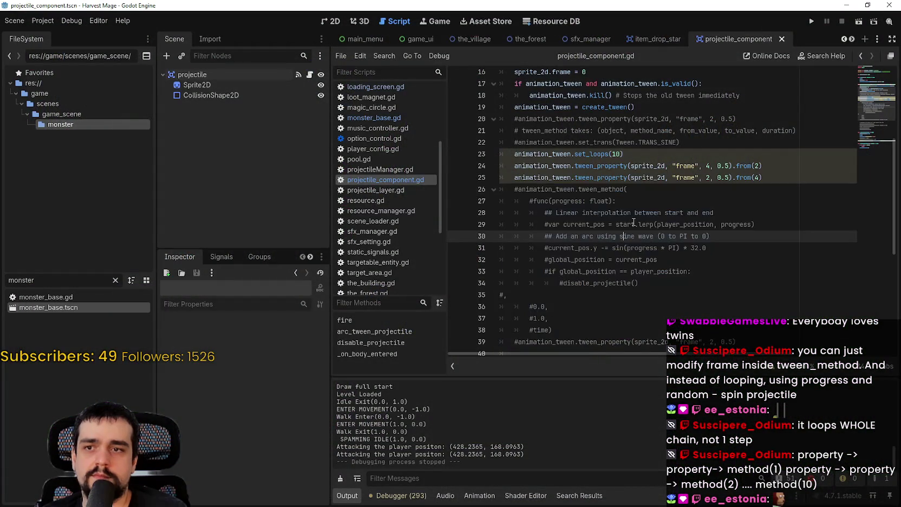
{"action": "key", "text": "ctrl+s"}
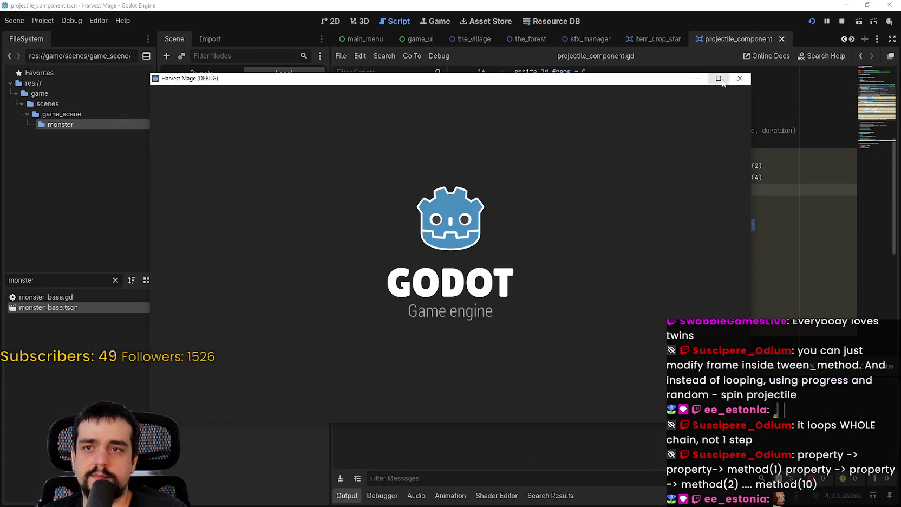
{"action": "left_click", "coordinate": [715, 80]}
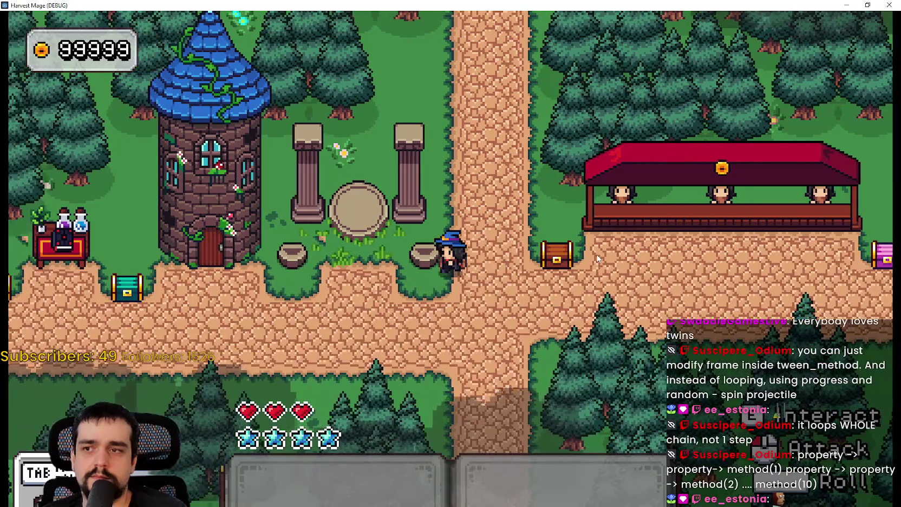
{"action": "key", "text": "w"}
{"action": "key", "text": "a"}
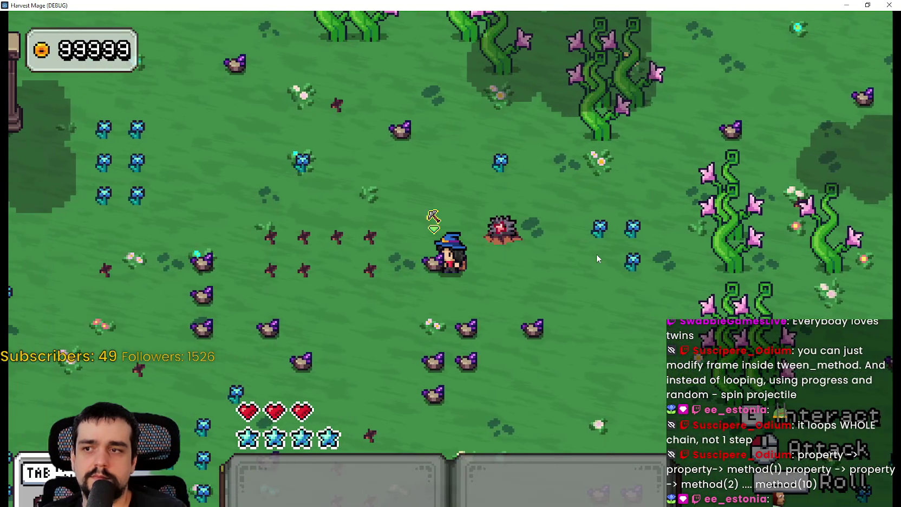
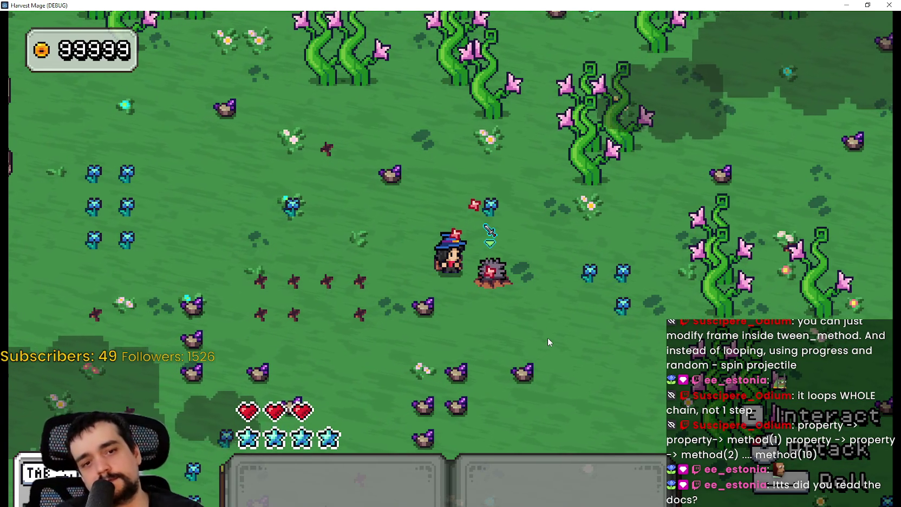
- Stop the Harvest Mage test run and return to the set_loops line in projectile_component.gd
{"action": "left_click", "coordinate": [888, 4]}
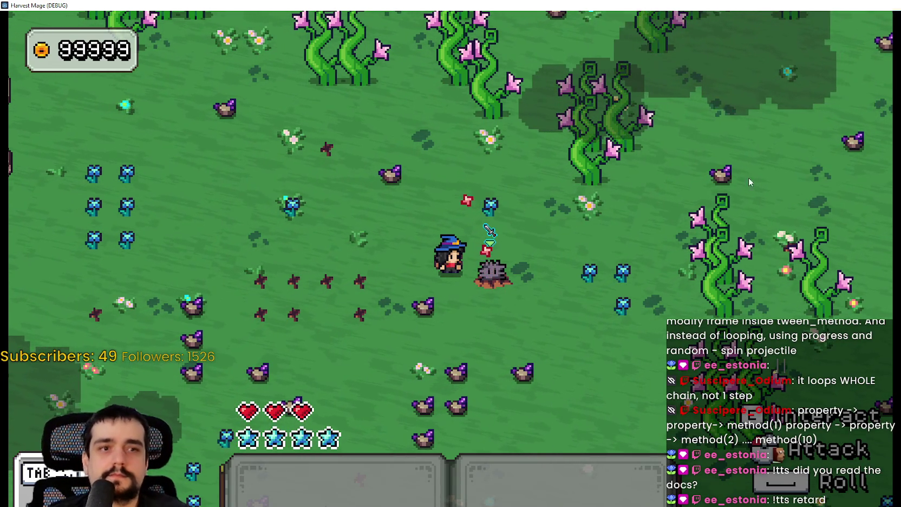
{"action": "left_click", "coordinate": [710, 153]}
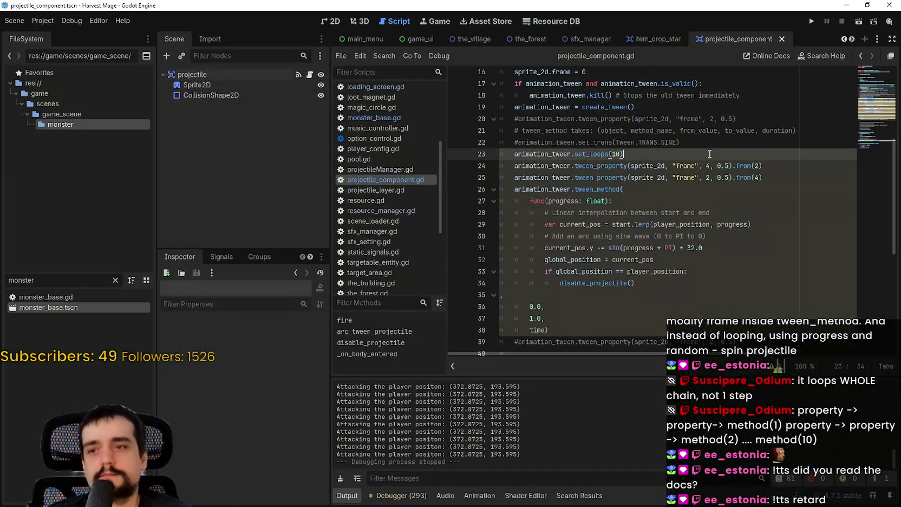
- Use Lookup Symbol on tween_method (line 26) to open its Tween help entry
{"action": "left_click", "coordinate": [681, 107]}
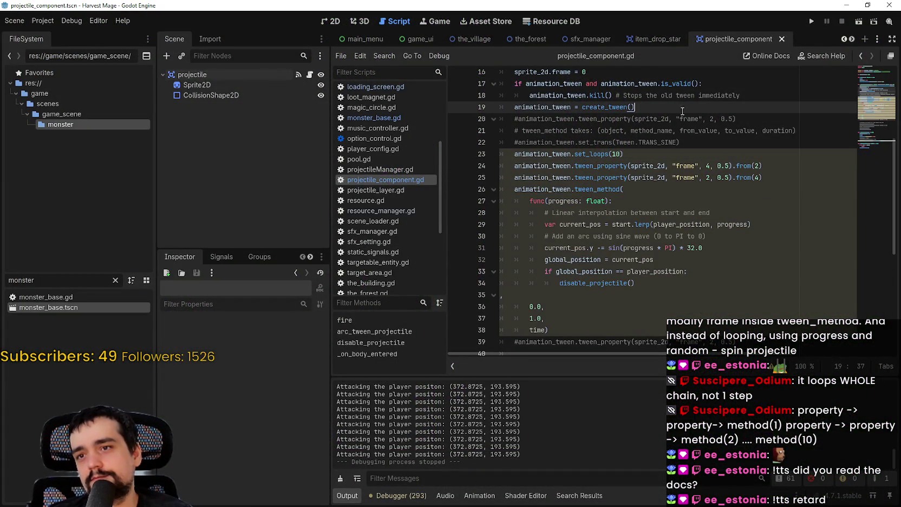
{"action": "left_click", "coordinate": [736, 166]}
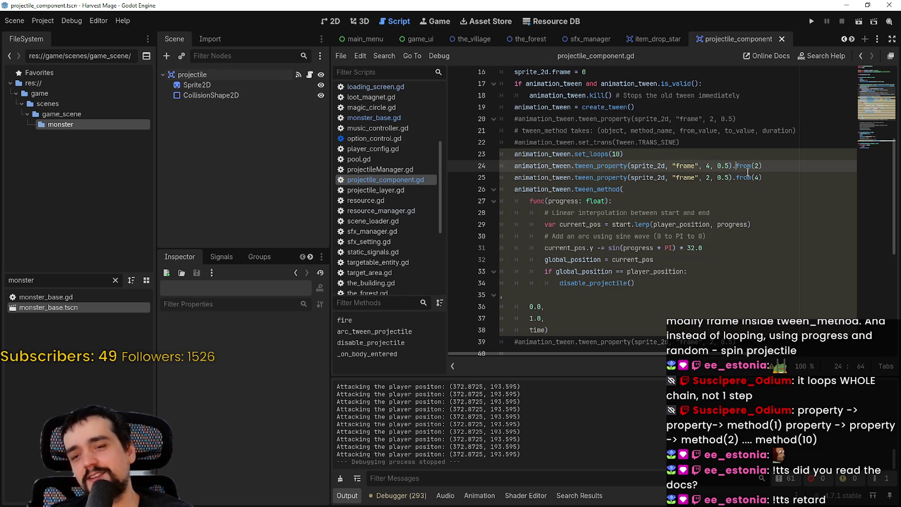
{"action": "left_click", "coordinate": [609, 189]}
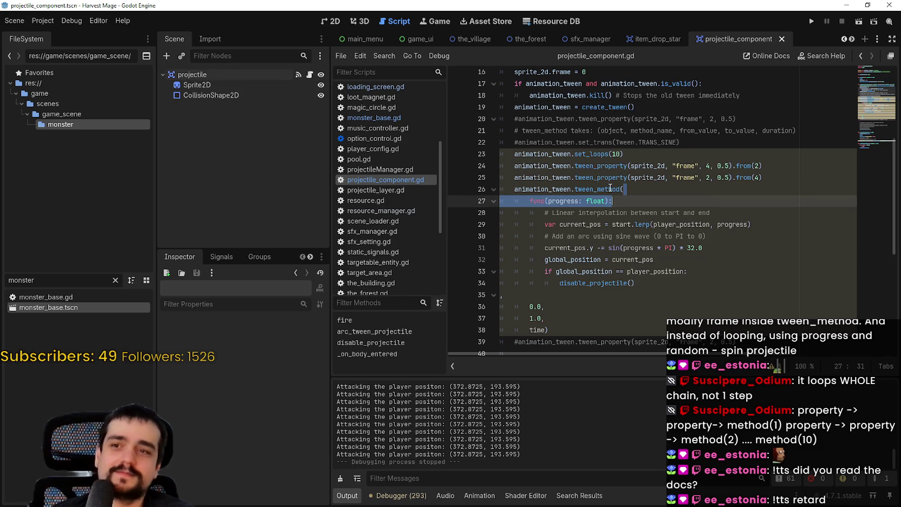
{"action": "right_click", "coordinate": [608, 188]}
{"action": "left_click", "coordinate": [624, 347]}
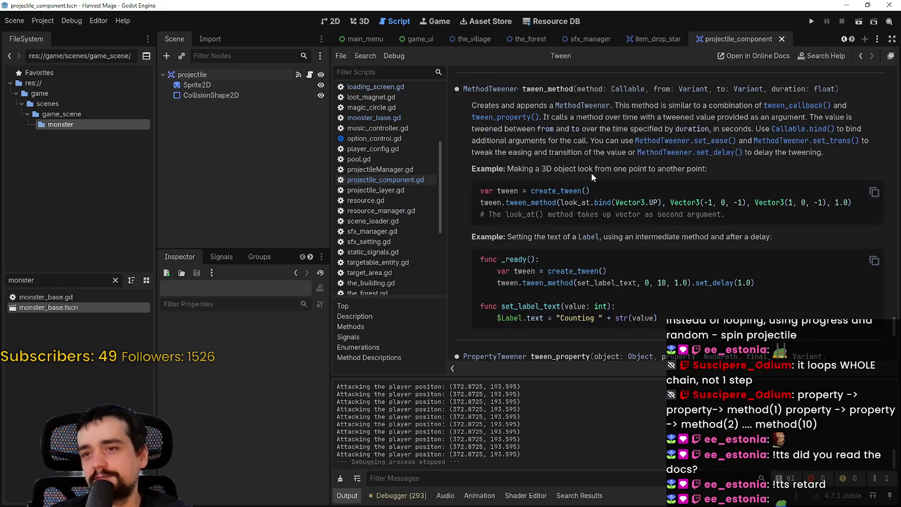
- Browse the Tween docs (tween_callback, tween_interval, tween_subtween), then go back to the script
{"action": "scroll", "coordinate": [589, 172], "scroll_direction": "down", "scroll_amount": 3}
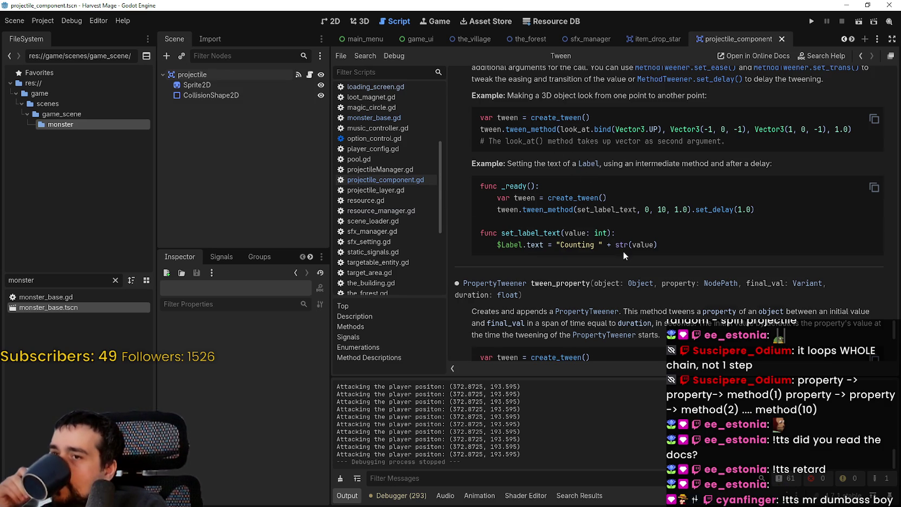
{"action": "scroll", "coordinate": [622, 250], "scroll_direction": "down", "scroll_amount": 3}
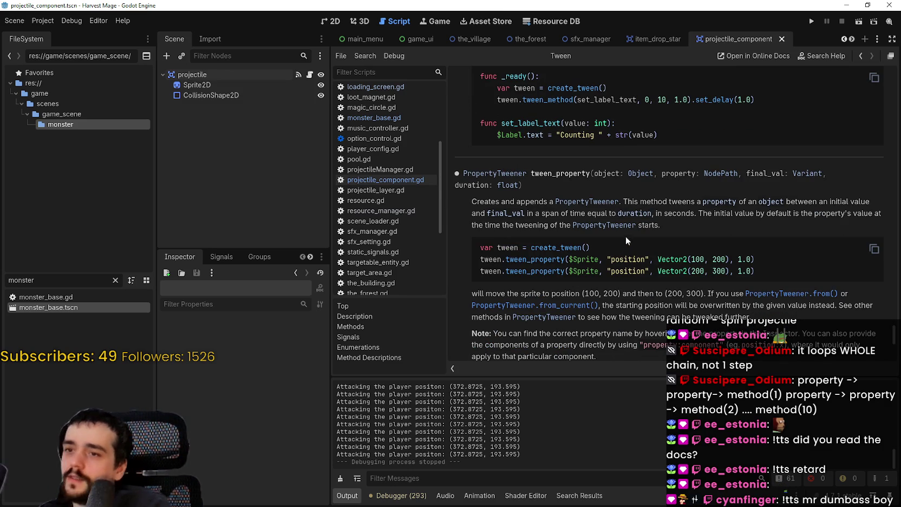
{"action": "scroll", "coordinate": [637, 191], "scroll_direction": "up", "scroll_amount": 5}
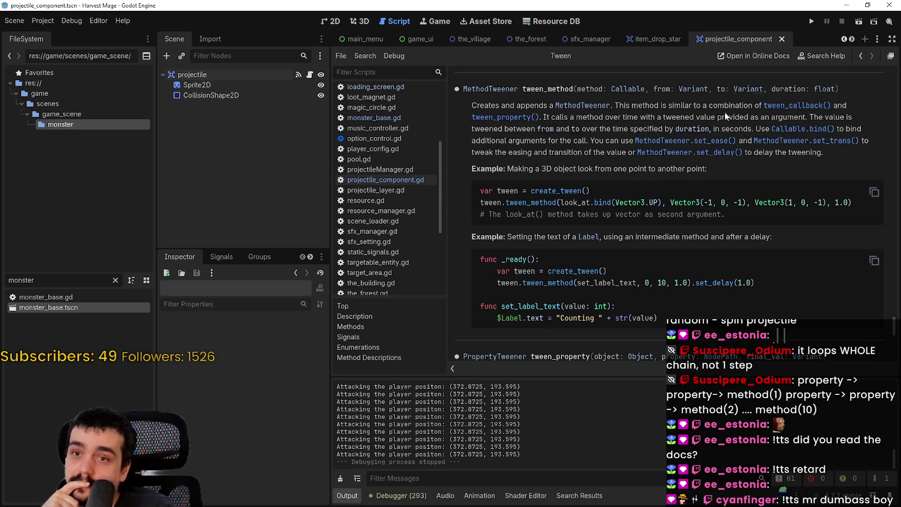
{"action": "scroll", "coordinate": [650, 211], "scroll_direction": "up", "scroll_amount": 4}
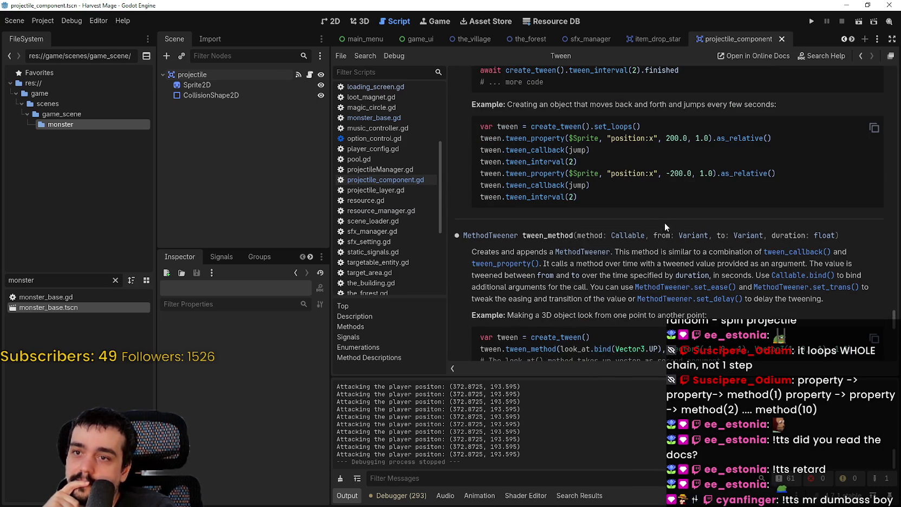
{"action": "scroll", "coordinate": [666, 220], "scroll_direction": "up", "scroll_amount": 3}
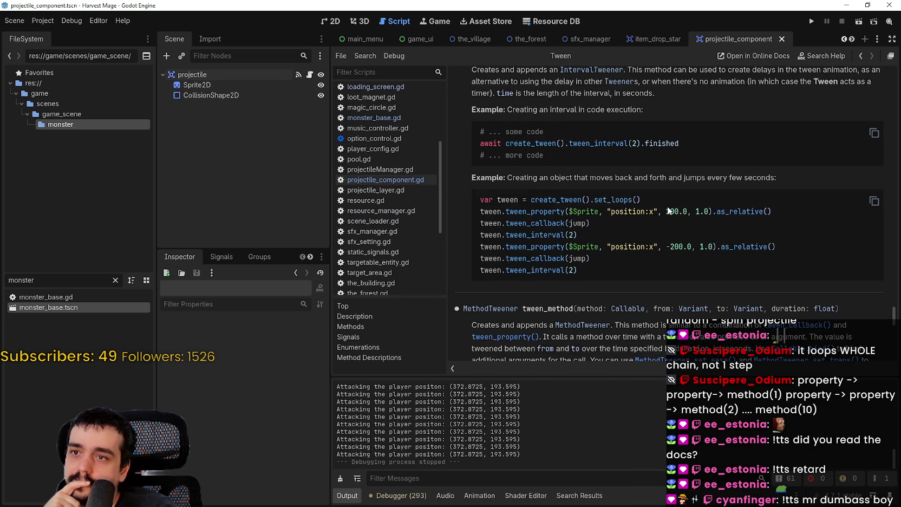
{"action": "scroll", "coordinate": [661, 179], "scroll_direction": "up", "scroll_amount": 2}
{"action": "scroll", "coordinate": [674, 229], "scroll_direction": "up", "scroll_amount": 4}
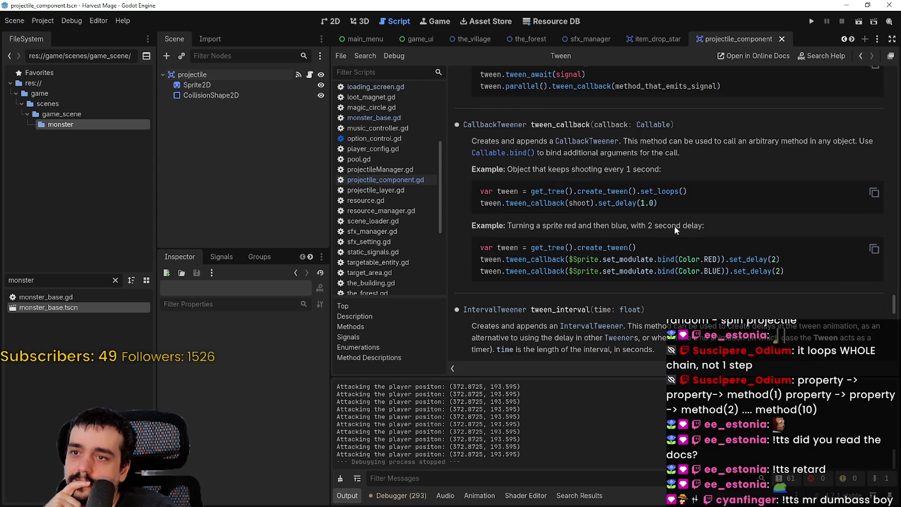
{"action": "scroll", "coordinate": [674, 226], "scroll_direction": "up", "scroll_amount": 2}
{"action": "scroll", "coordinate": [674, 226], "scroll_direction": "up", "scroll_amount": 1}
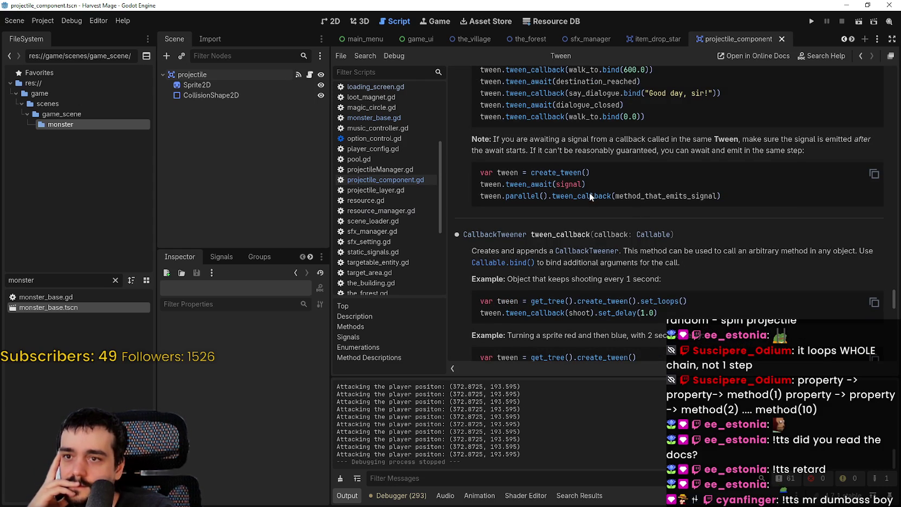
{"action": "scroll", "coordinate": [719, 194], "scroll_direction": "up", "scroll_amount": 1}
{"action": "scroll", "coordinate": [735, 234], "scroll_direction": "down", "scroll_amount": 5}
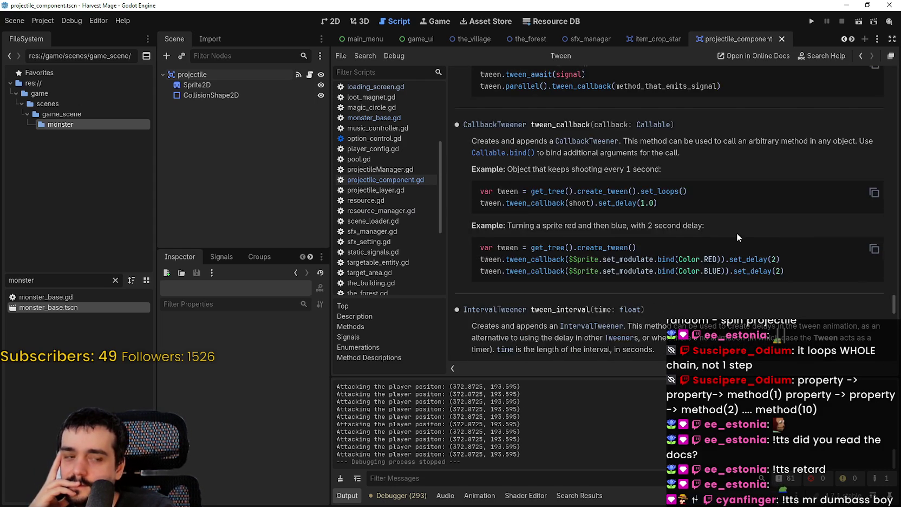
{"action": "scroll", "coordinate": [737, 237], "scroll_direction": "down", "scroll_amount": 1}
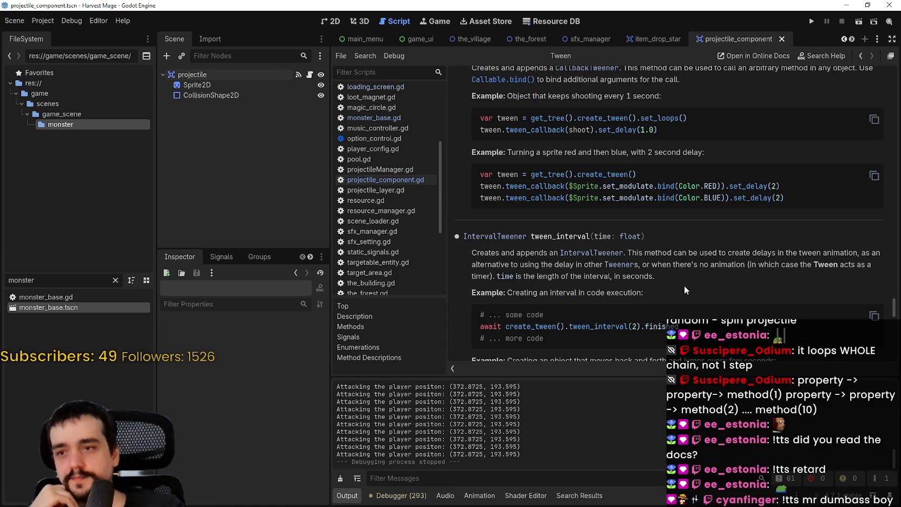
{"action": "scroll", "coordinate": [684, 282], "scroll_direction": "down", "scroll_amount": 6}
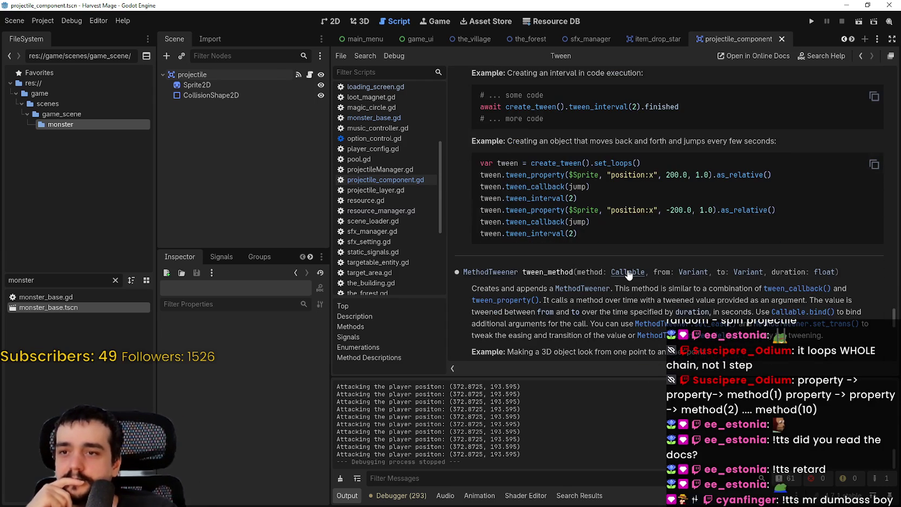
{"action": "scroll", "coordinate": [624, 286], "scroll_direction": "up", "scroll_amount": 2}
{"action": "scroll", "coordinate": [626, 284], "scroll_direction": "up", "scroll_amount": 1}
{"action": "scroll", "coordinate": [627, 277], "scroll_direction": "down", "scroll_amount": 4}
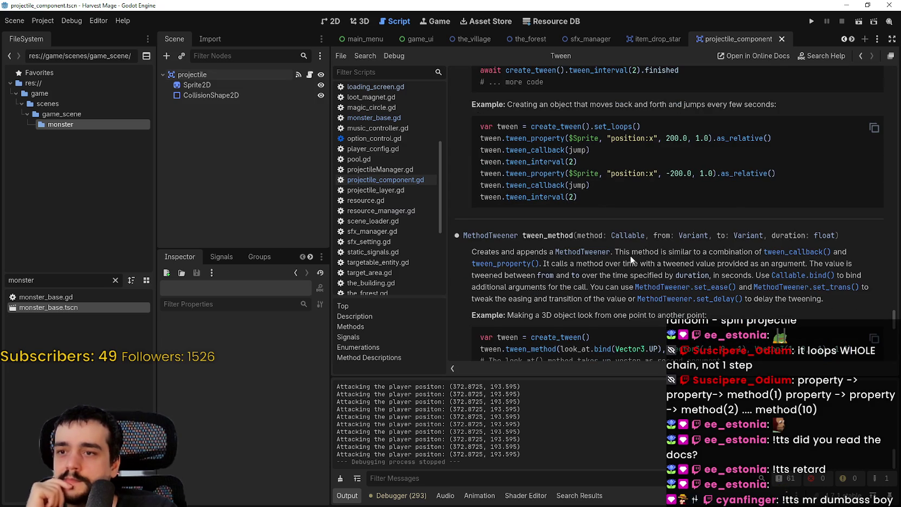
{"action": "scroll", "coordinate": [631, 260], "scroll_direction": "down", "scroll_amount": 3}
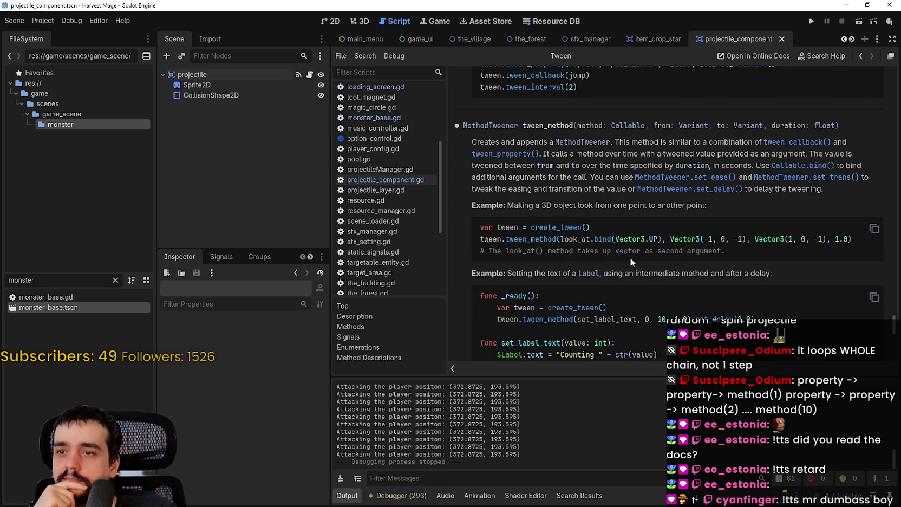
{"action": "scroll", "coordinate": [630, 256], "scroll_direction": "down", "scroll_amount": 2}
{"action": "scroll", "coordinate": [630, 257], "scroll_direction": "down", "scroll_amount": 10}
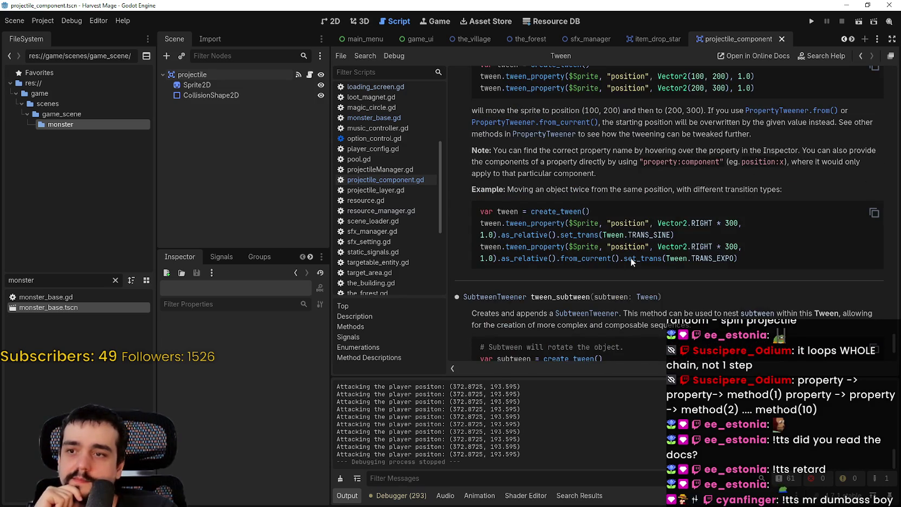
{"action": "scroll", "coordinate": [631, 256], "scroll_direction": "down", "scroll_amount": 2}
{"action": "scroll", "coordinate": [630, 256], "scroll_direction": "down", "scroll_amount": 3}
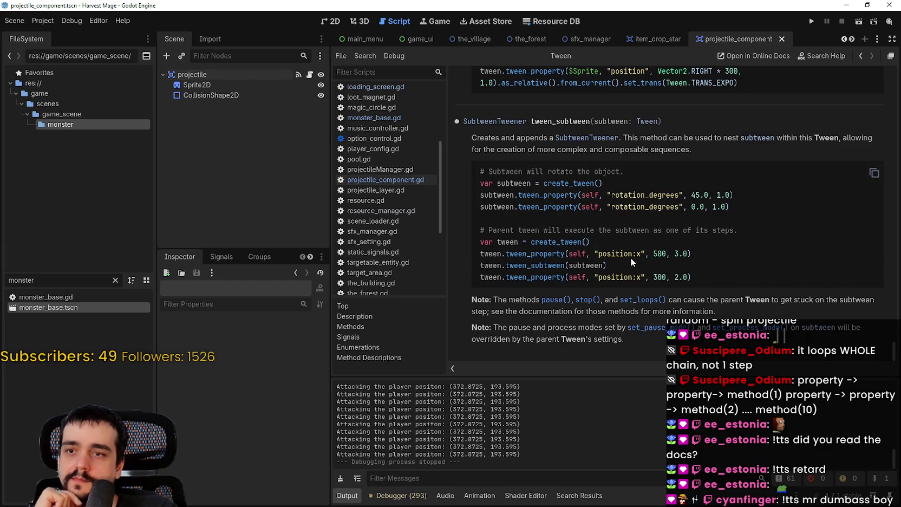
{"action": "left_click", "coordinate": [861, 55]}
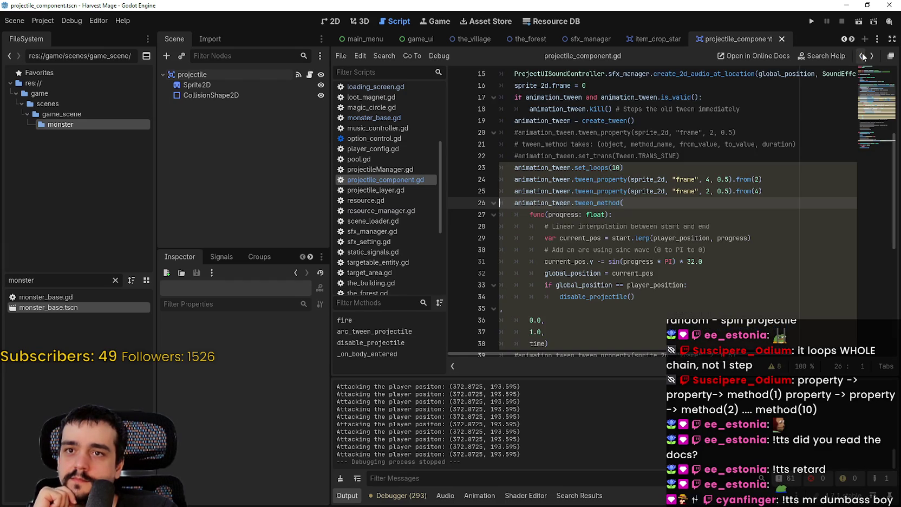
- Add a sprite_2d.frame += 1 line inside the func(progress) arc callback
{"action": "left_click", "coordinate": [659, 204]}
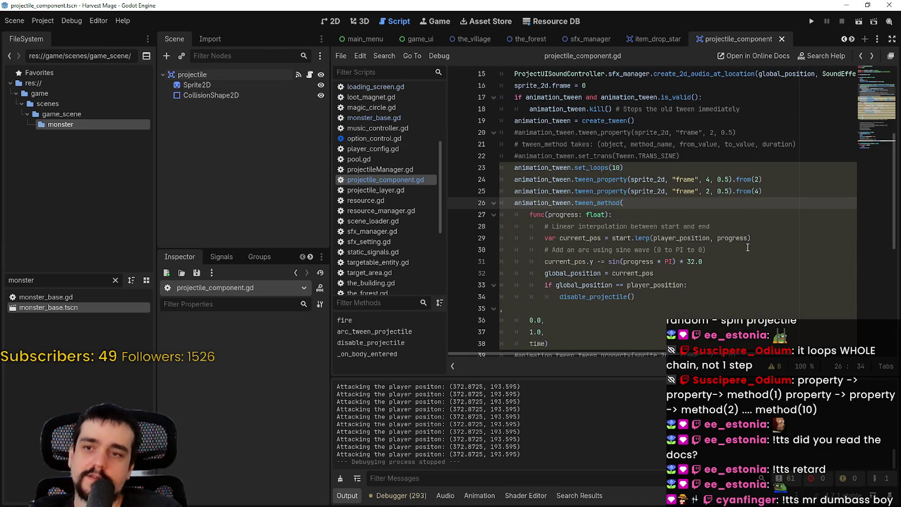
{"action": "left_click_drag", "start_coordinate": [596, 203], "coordinate": [655, 284]}
{"action": "left_click", "coordinate": [654, 284]}
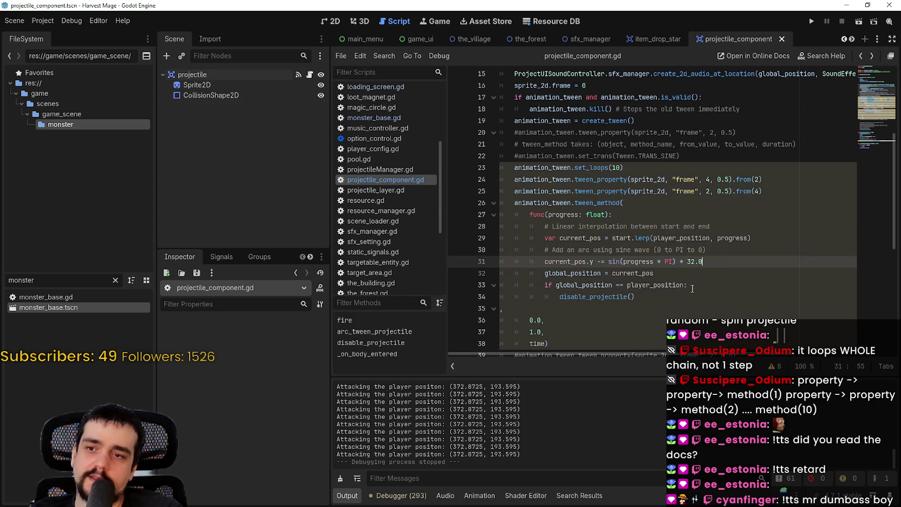
{"action": "left_click", "coordinate": [707, 249]}
{"action": "left_click", "coordinate": [705, 216]}
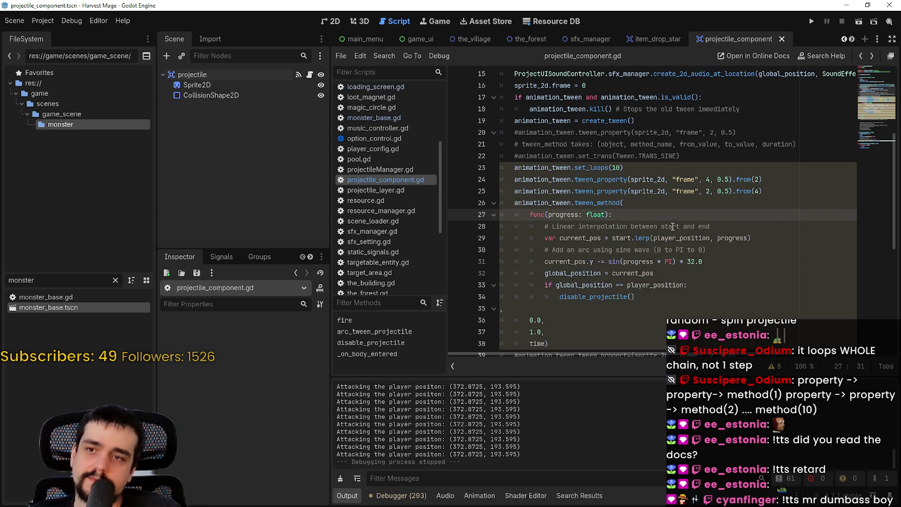
{"action": "key", "text": "Return"}
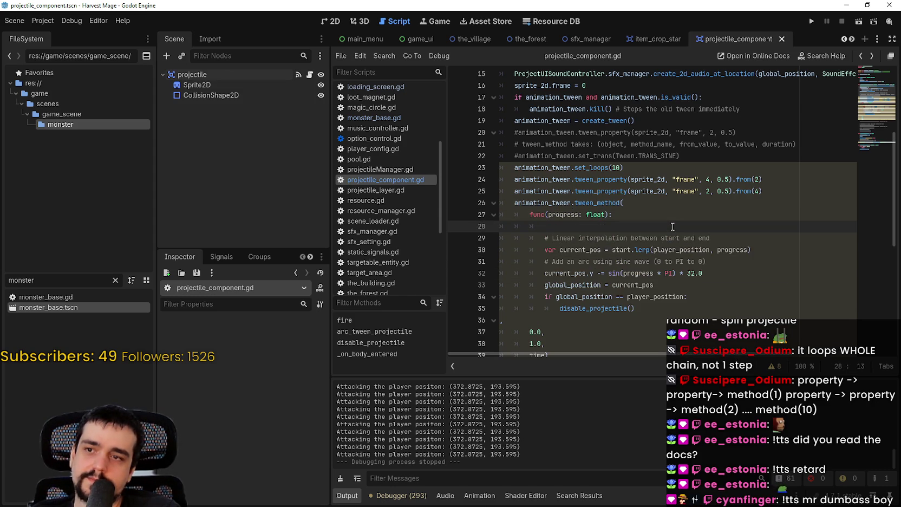
{"action": "type", "text": "spri"}
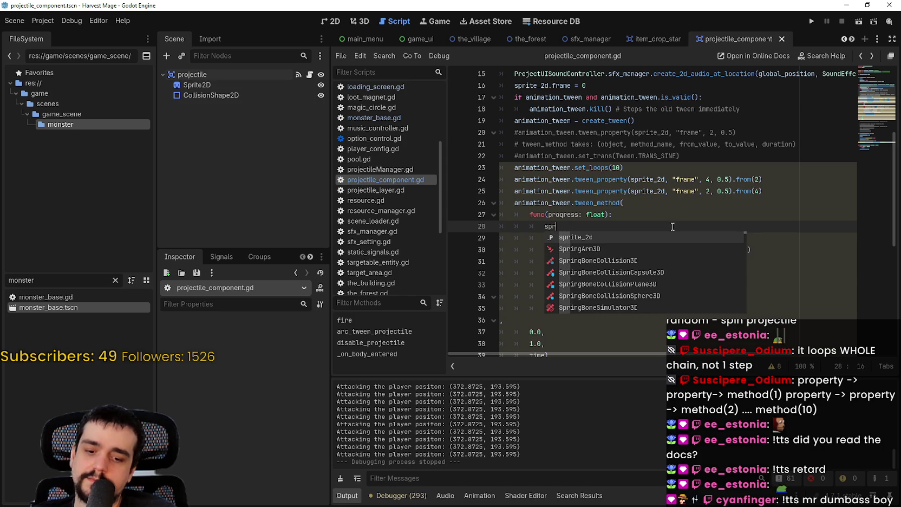
{"action": "key", "text": "Return"}
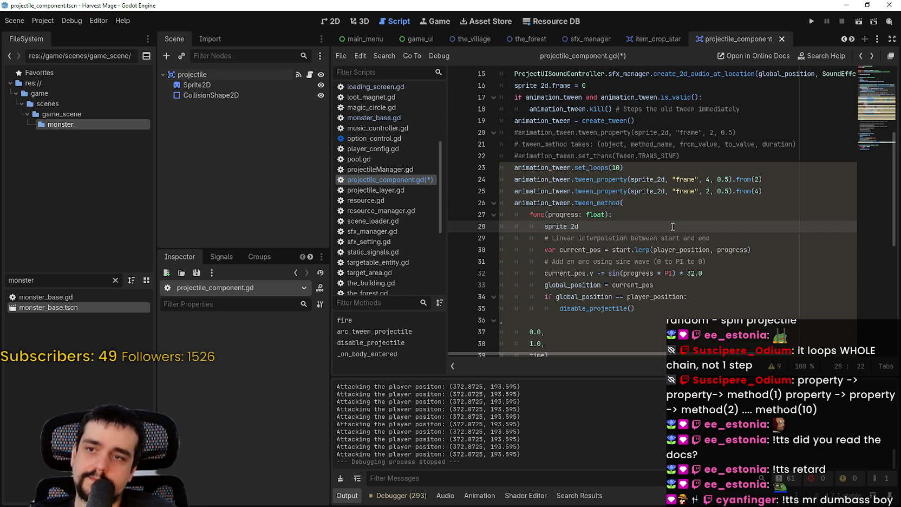
{"action": "type", "text": "frame "}
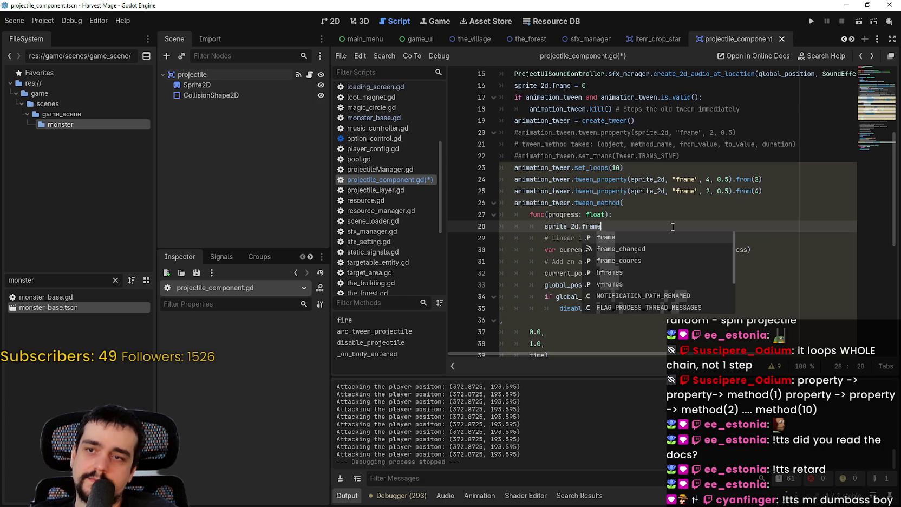
{"action": "type", "text": "="}
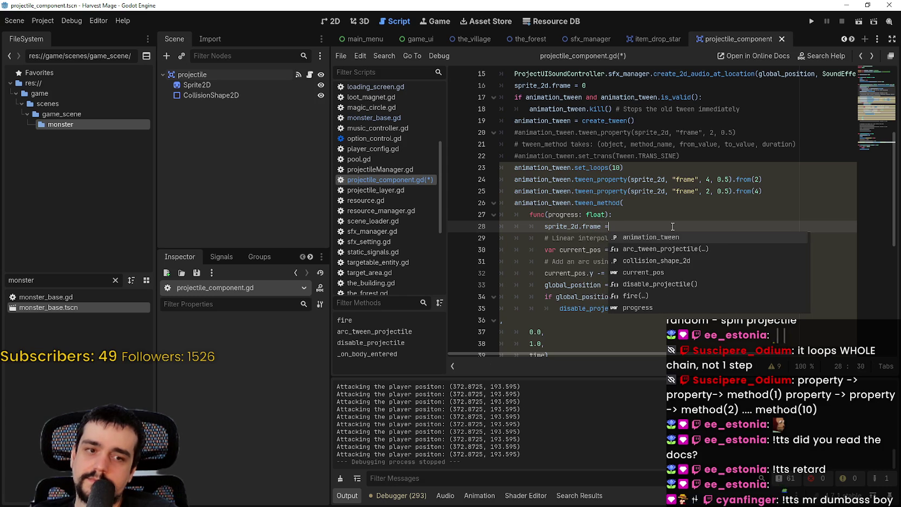
{"action": "key", "text": "BackSpace"}
{"action": "key", "text": "BackSpace"}
{"action": "key", "text": "BackSpace"}
{"action": "key", "text": "BackSpace"}
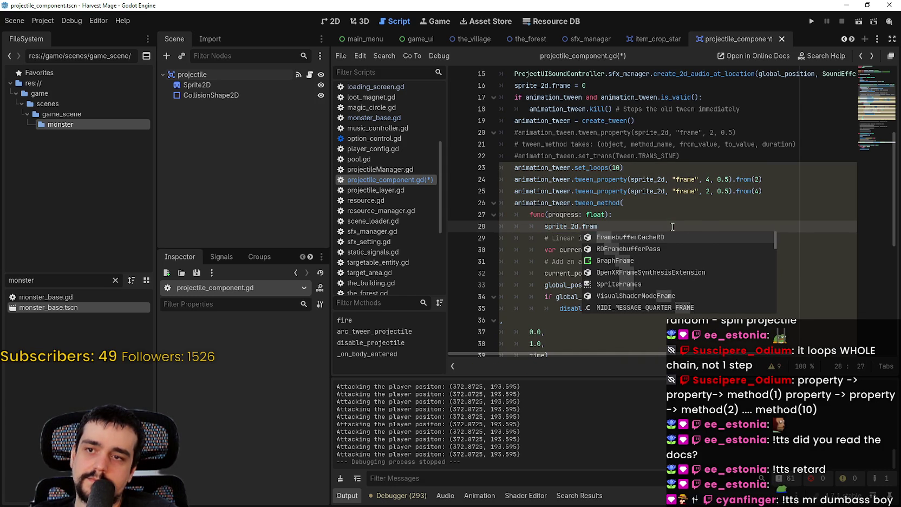
{"action": "type", "text": "e"}
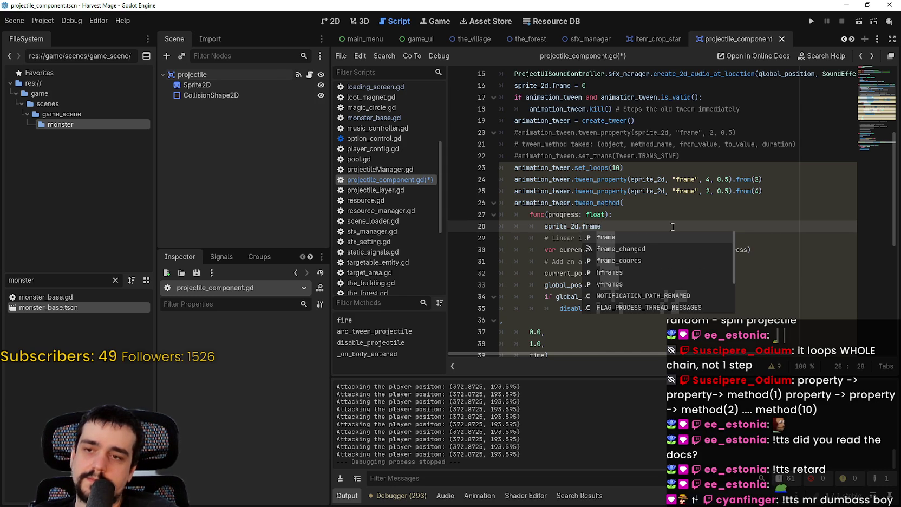
{"action": "type", "text": " += 1"}
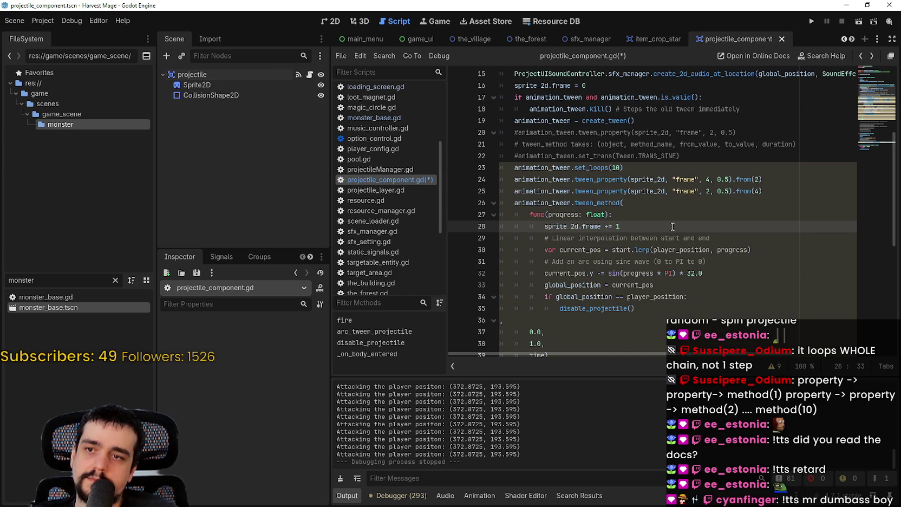
- Begin an 'if sprite_2d.frame ==' condition on a new line after the increment
{"action": "left_click", "coordinate": [634, 216]}
{"action": "left_click", "coordinate": [638, 226]}
{"action": "double_click", "coordinate": [618, 226]}
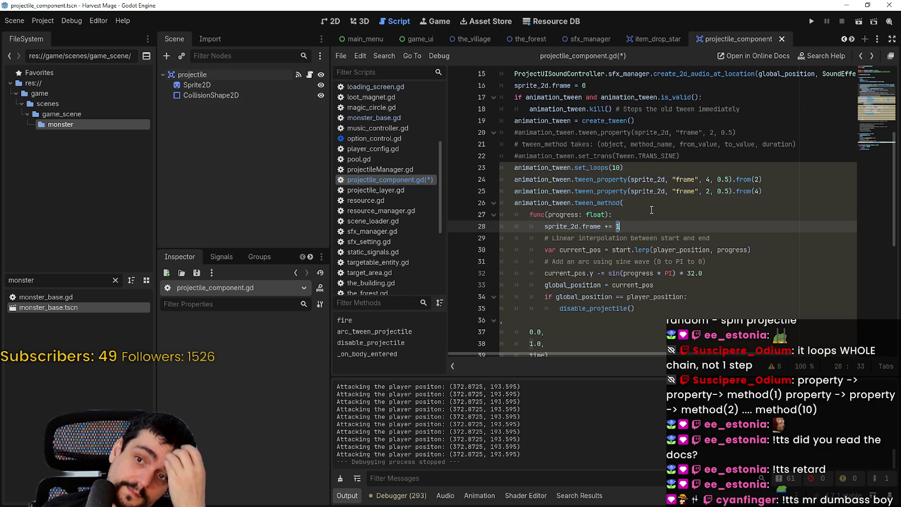
{"action": "key", "text": "Right"}
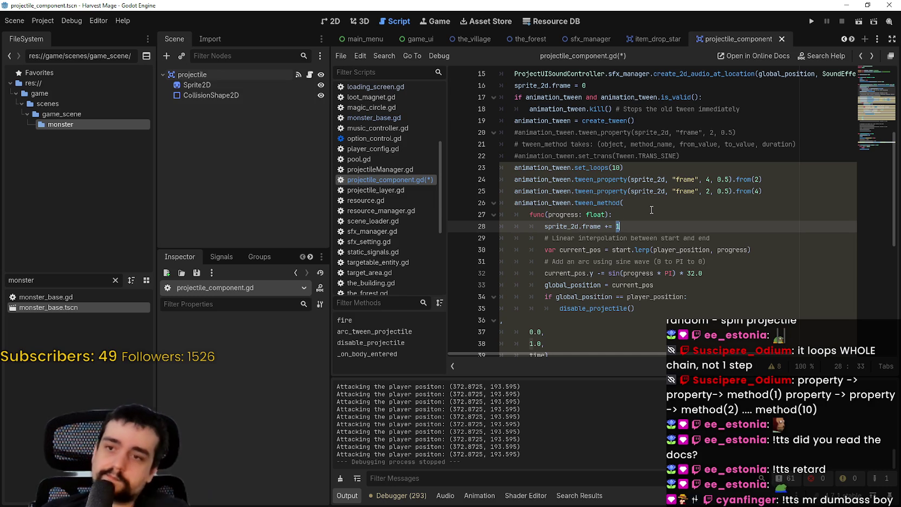
{"action": "key", "text": "Return"}
{"action": "type", "text": "if "}
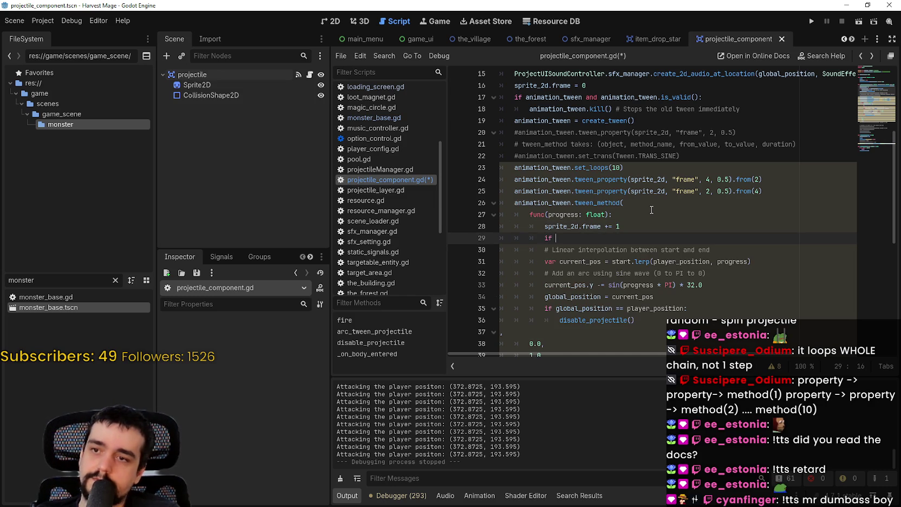
{"action": "type", "text": "sprite_2d"}
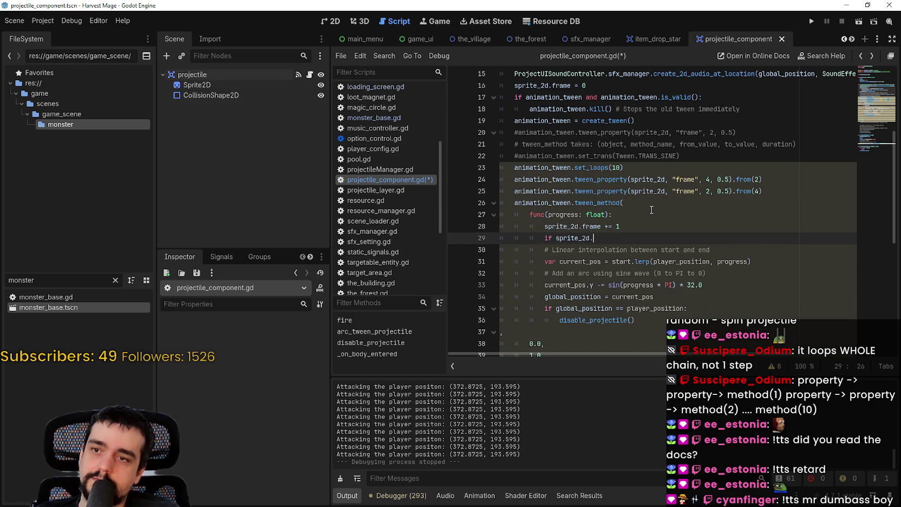
{"action": "type", "text": ".frame ="}
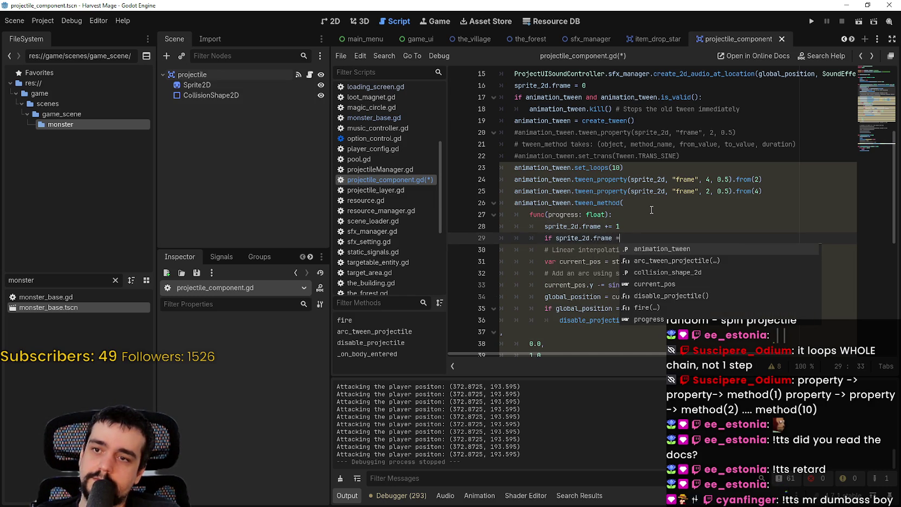
{"action": "type", "text": "="}
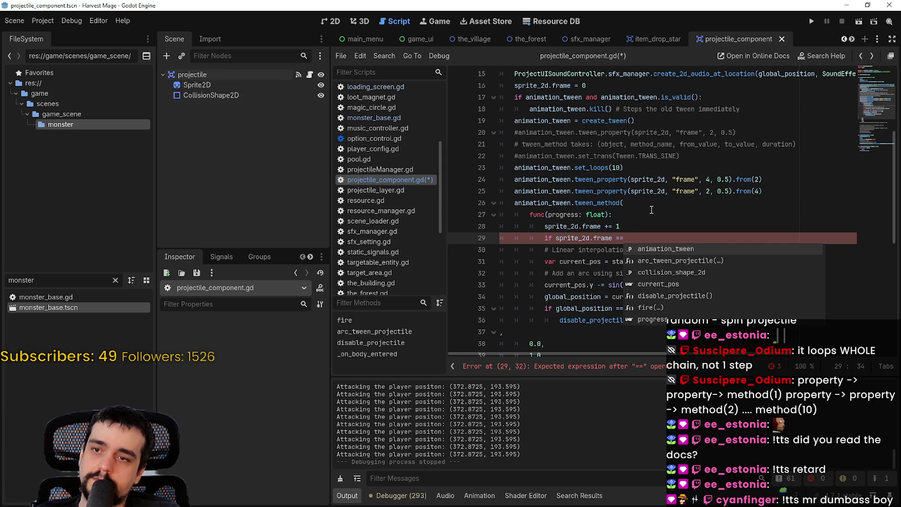
- Place 'if sprite_2d.frame == 4: sprite_2d.frame = 2' above the increment and save
{"action": "key", "text": "BackSpace"}
{"action": "key", "text": "BackSpace"}
{"action": "key", "text": "BackSpace"}
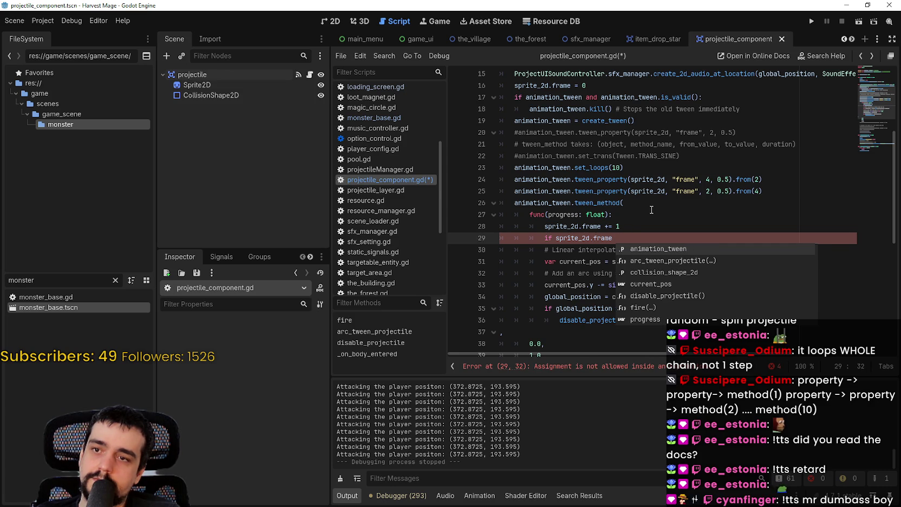
{"action": "left_click", "coordinate": [554, 239], "text": "shift"}
{"action": "left_click_drag", "start_coordinate": [555, 240], "coordinate": [543, 237]}
{"action": "key", "text": "ctrl+c"}
{"action": "key", "text": "BackSpace"}
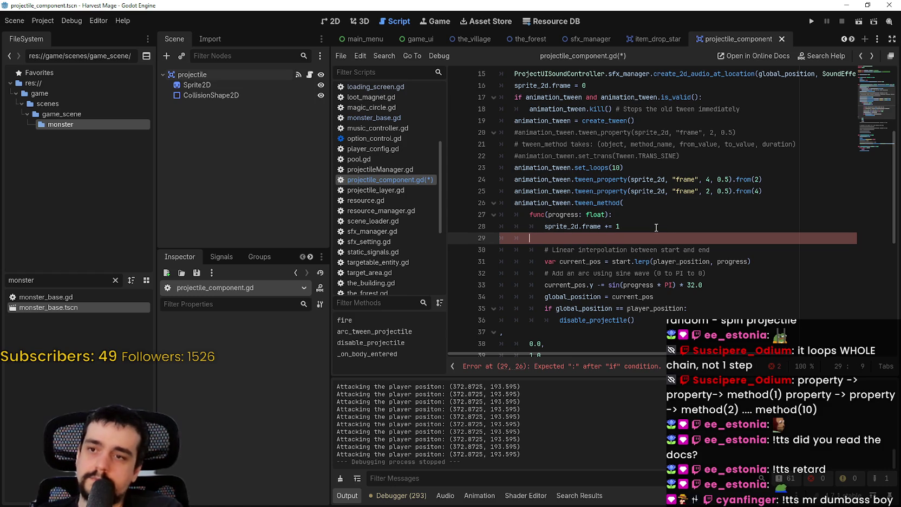
{"action": "key", "text": "alt+Up"}
{"action": "key", "text": "ctrl+v"}
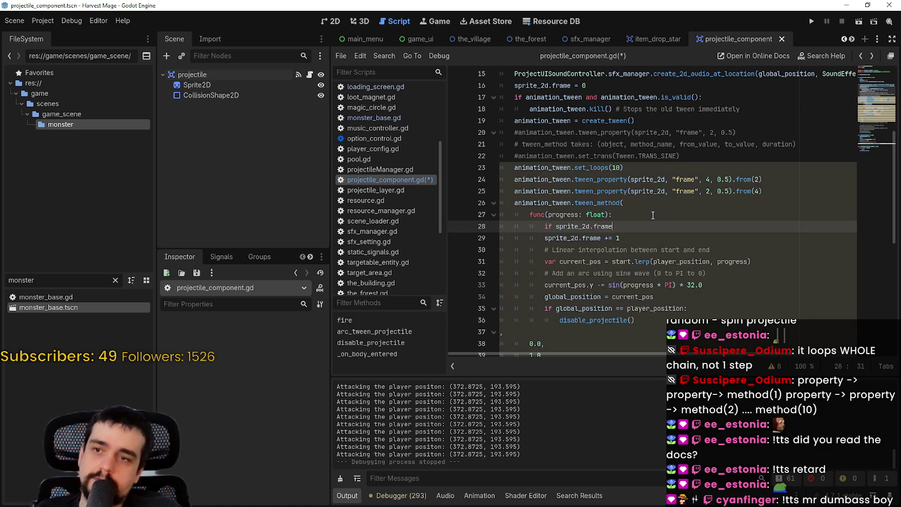
{"action": "type", "text": " == 4"}
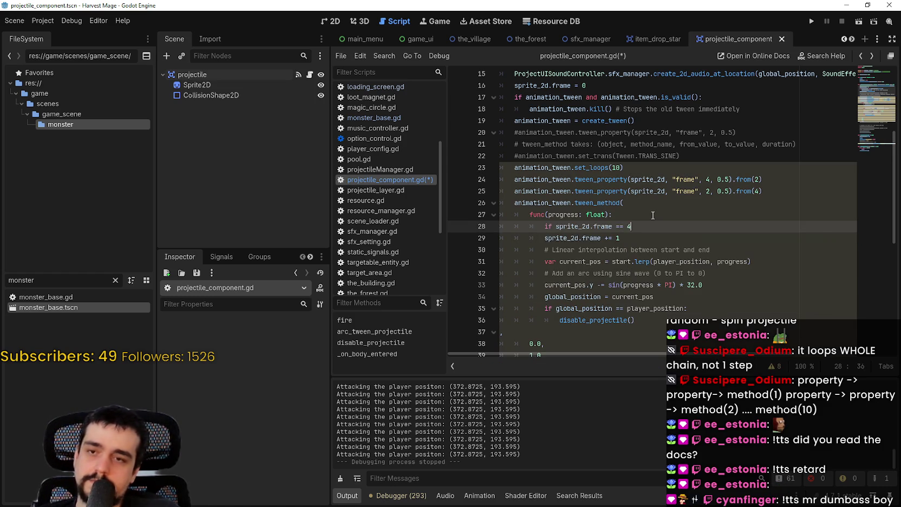
{"action": "type", "text": ":"}
{"action": "key", "text": "Return"}
{"action": "type", "text": "2"}
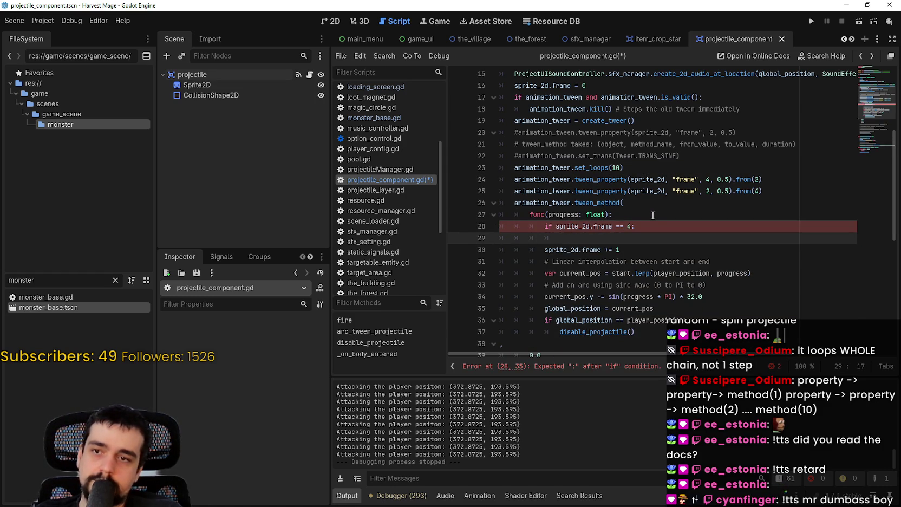
{"action": "type", "text": "sprite_2d.frame = 2"}
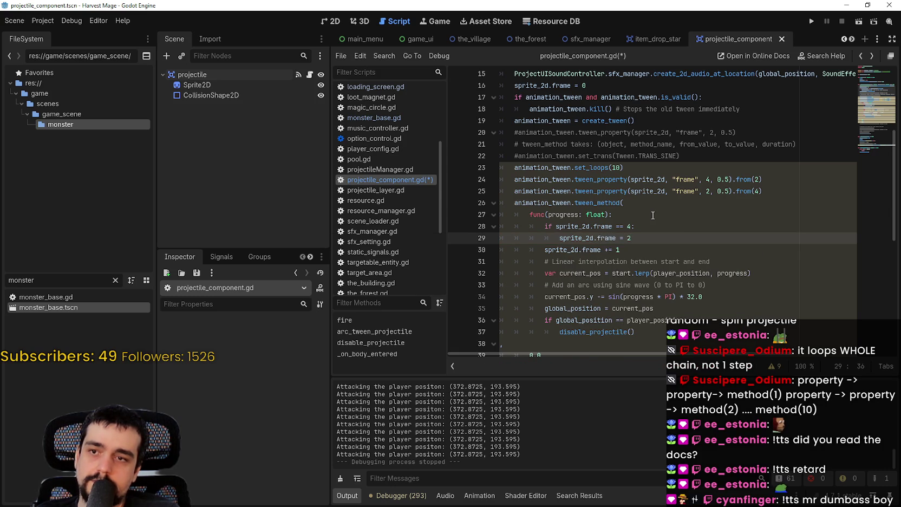
{"action": "key", "text": "ctrl+s"}
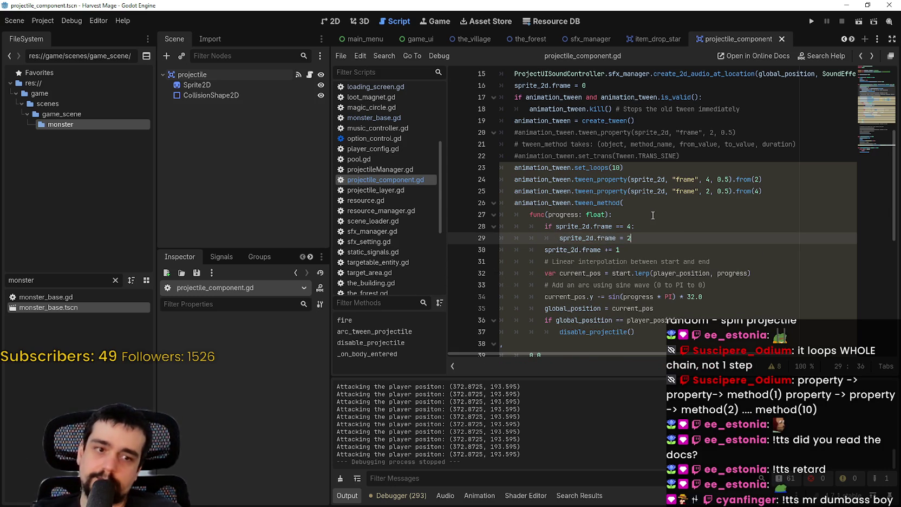
- Comment out set_loops and the frame tweens, add set_trans(Tween.TRANS_SINE) after tween_method, and save
{"action": "left_click_drag", "start_coordinate": [765, 191], "coordinate": [486, 169]}
{"action": "key", "text": "ctrl+k"}
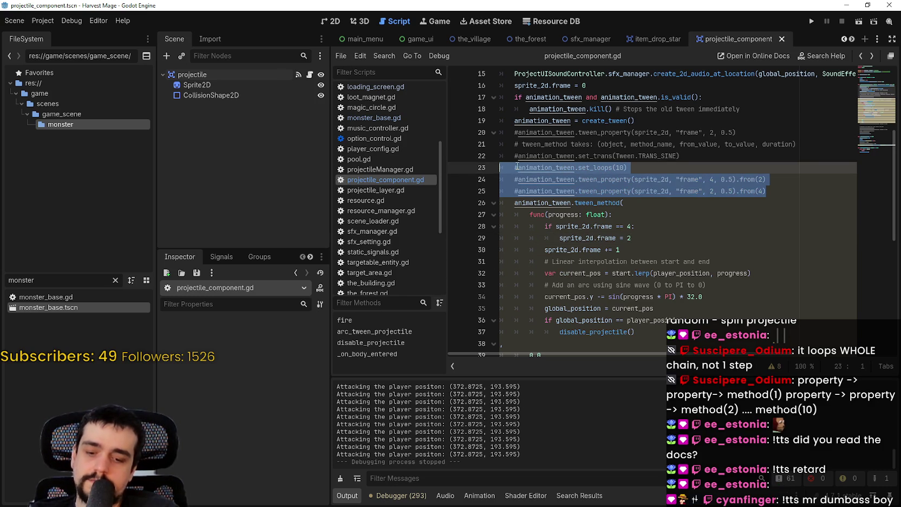
{"action": "left_click", "coordinate": [521, 157]}
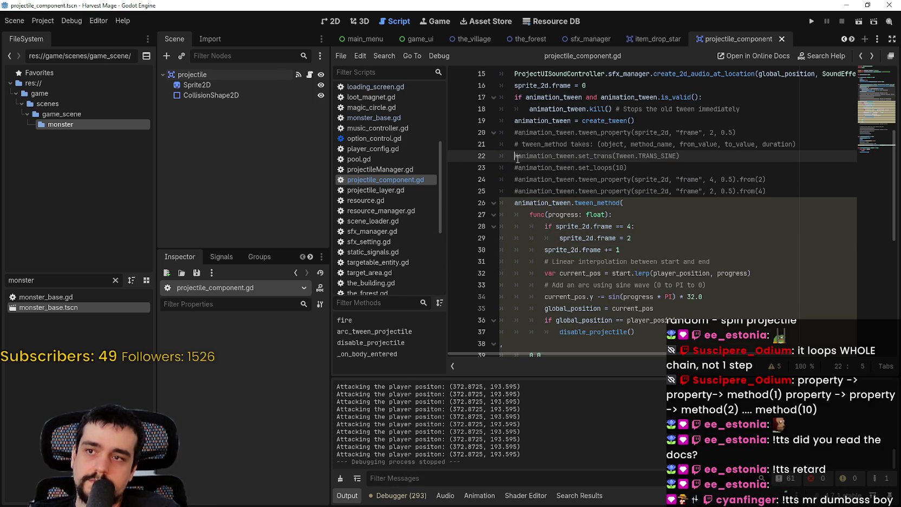
{"action": "key", "text": "ctrl+k"}
{"action": "left_click_drag", "start_coordinate": [678, 158], "coordinate": [507, 152]}
{"action": "key", "text": "ctrl+c"}
{"action": "left_click", "coordinate": [517, 162]}
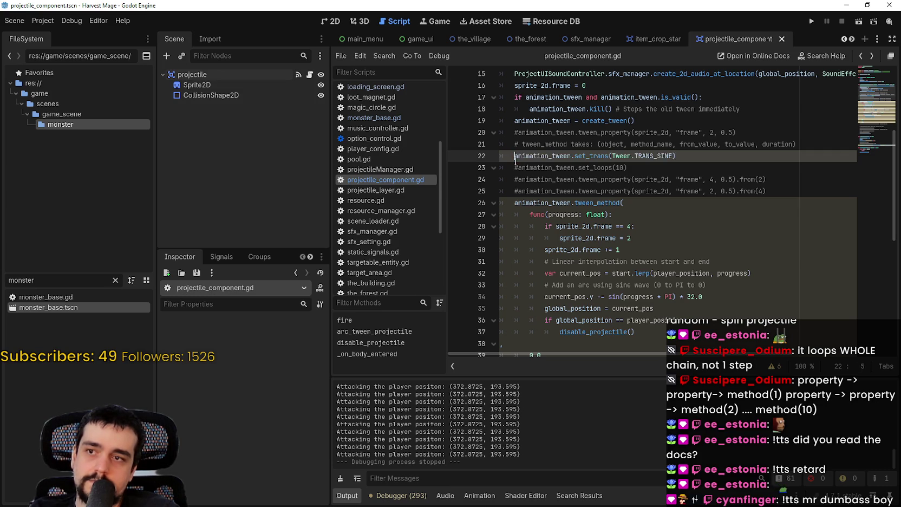
{"action": "scroll", "coordinate": [596, 216], "scroll_direction": "down", "scroll_amount": 4}
{"action": "left_click", "coordinate": [626, 239]}
{"action": "key", "text": "Return"}
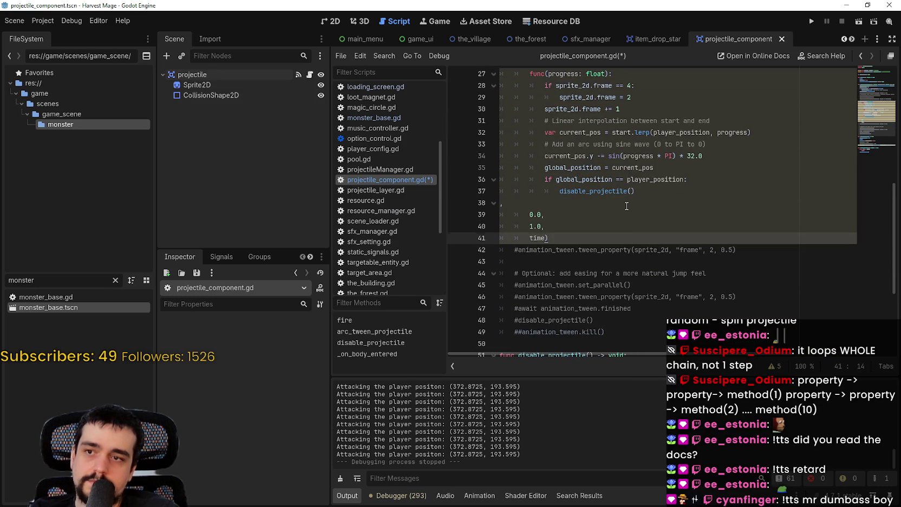
{"action": "key", "text": "ctrl+v"}
{"action": "key", "text": "ctrl+s"}
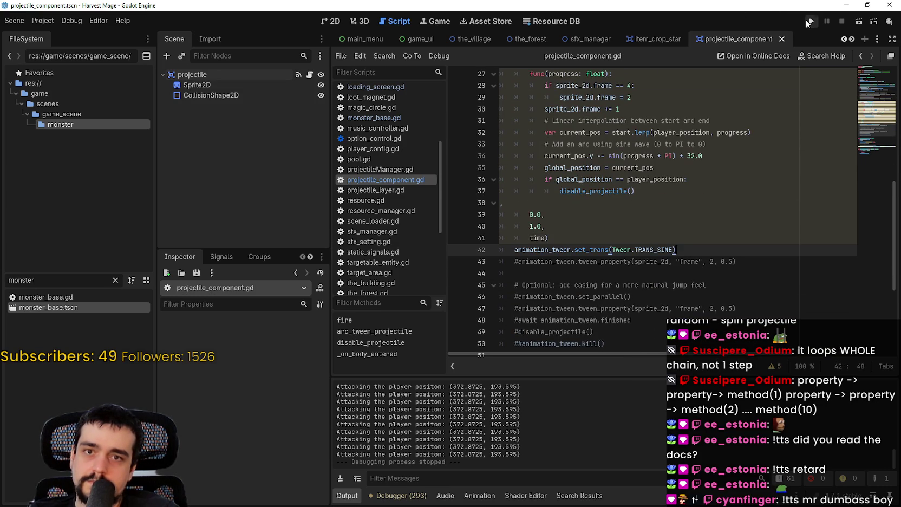
{"action": "left_click", "coordinate": [811, 21]}
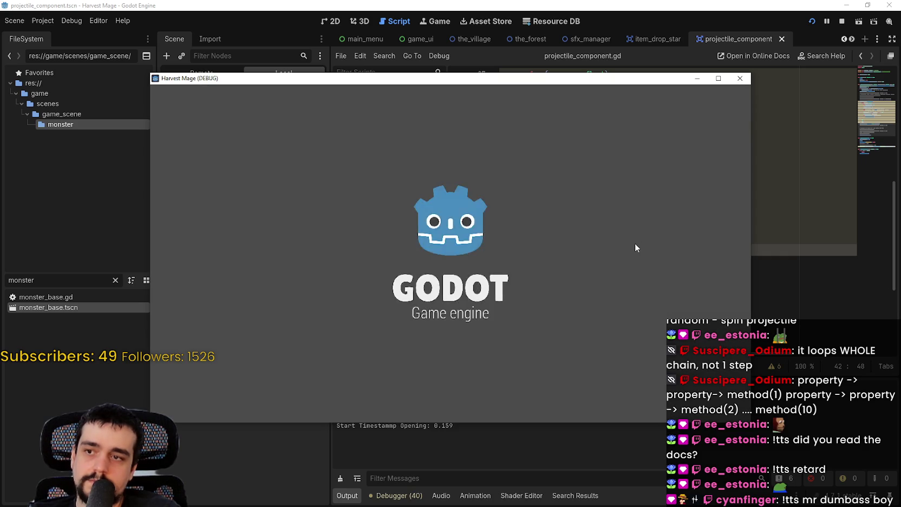
{"action": "key", "text": "Return"}
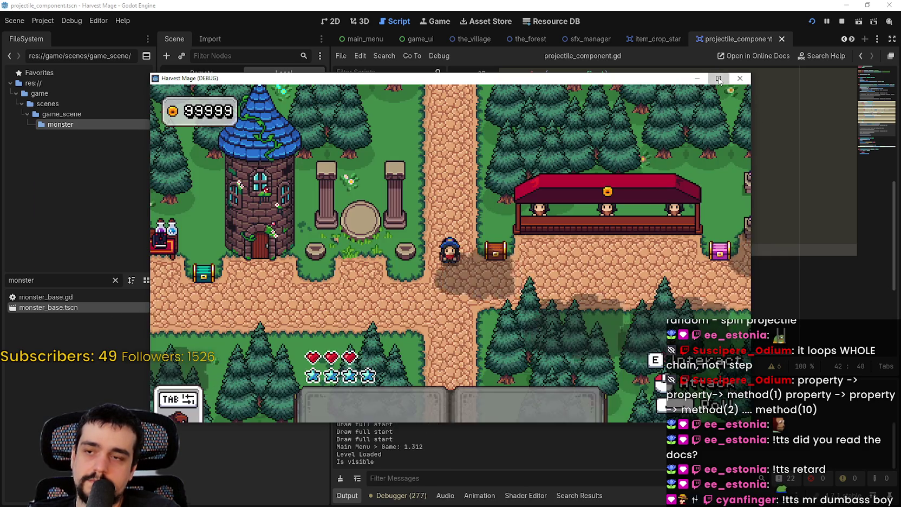
{"action": "left_click", "coordinate": [718, 78]}
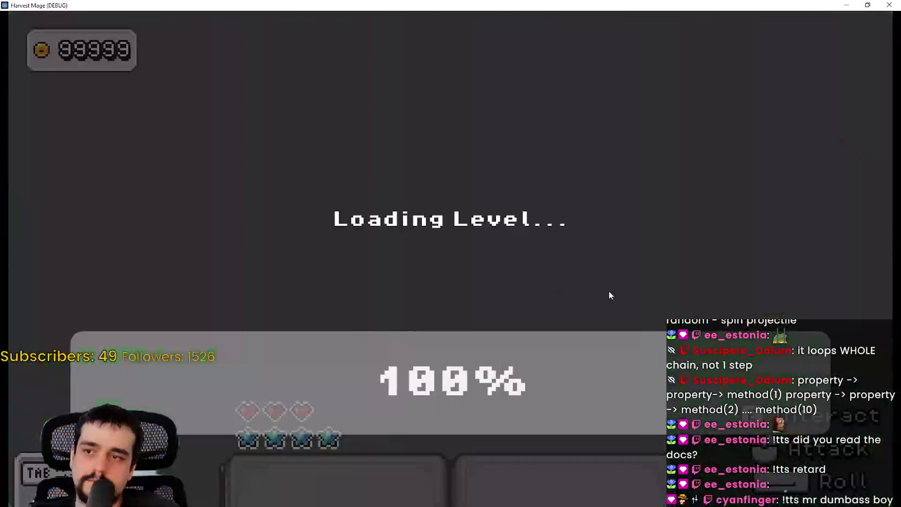
{"action": "key", "text": "s"}
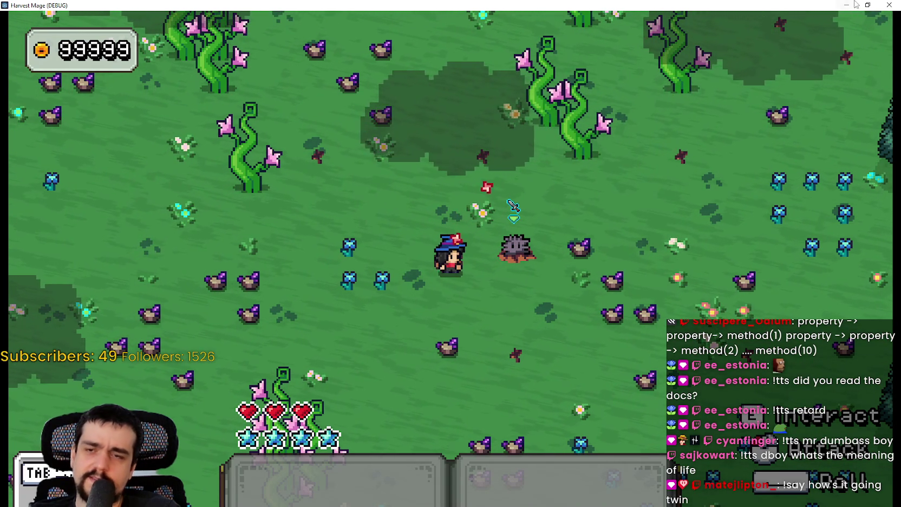
{"action": "left_click", "coordinate": [888, 5]}
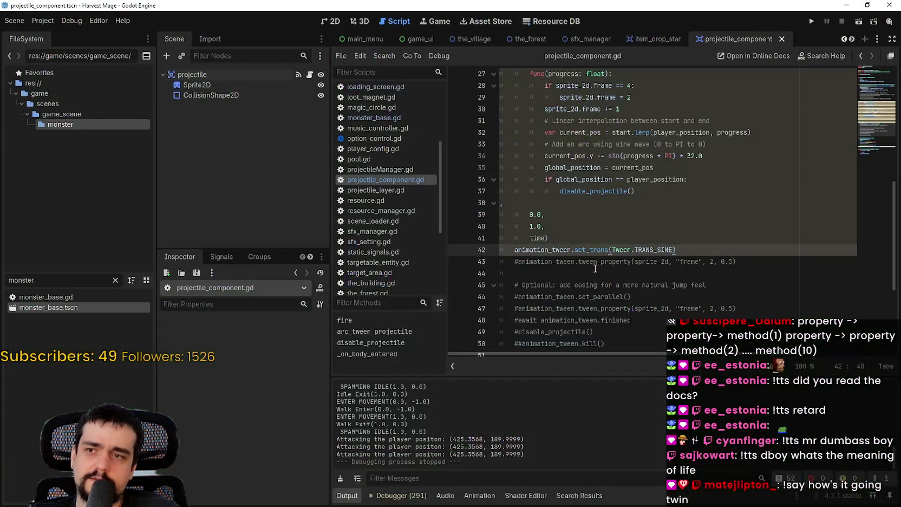
- Review the frame reset and frame increment lines in the arc callback
{"action": "left_click", "coordinate": [630, 206]}
{"action": "scroll", "coordinate": [630, 206], "scroll_direction": "up", "scroll_amount": 2}
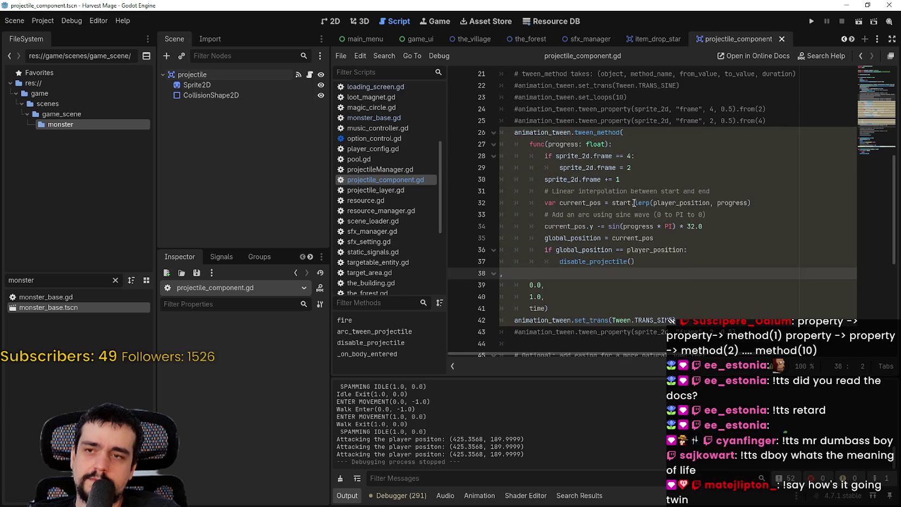
{"action": "left_click", "coordinate": [634, 167]}
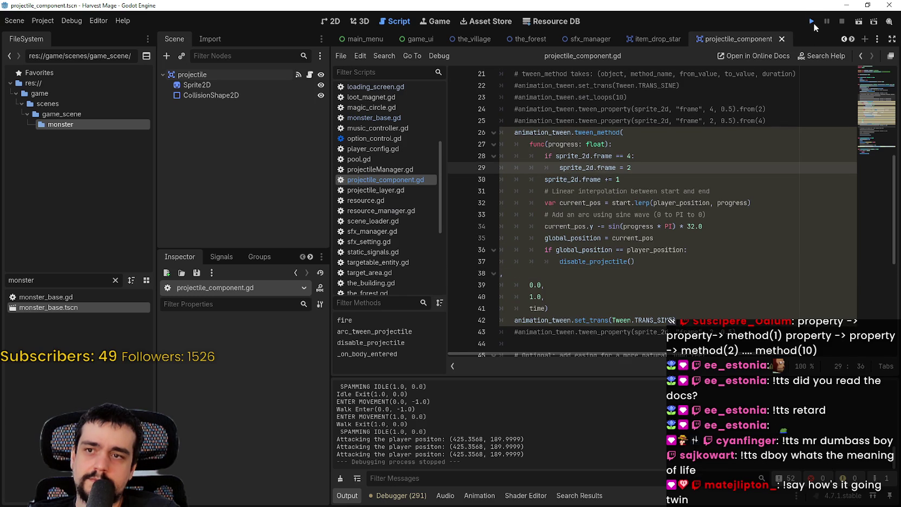
{"action": "left_click", "coordinate": [630, 179]}
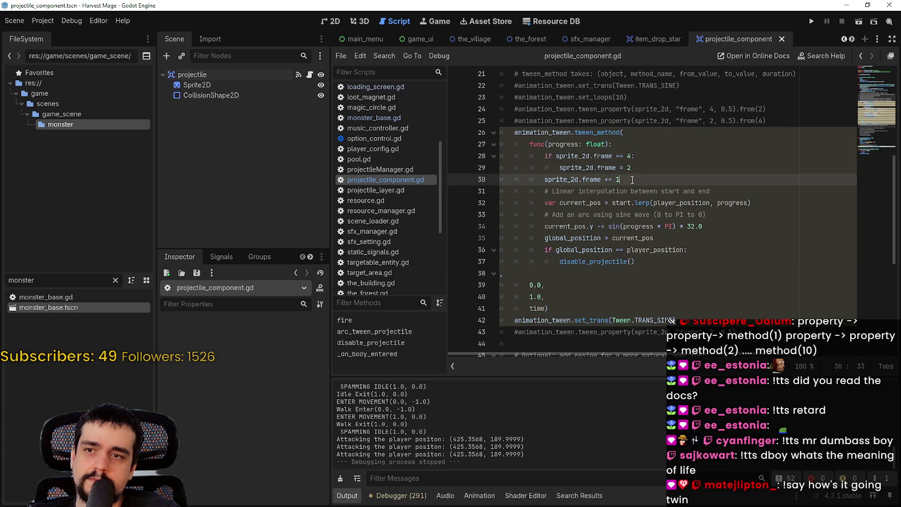
- Inspect the Sprite2D node's animation frame settings in the Inspector
{"action": "left_click", "coordinate": [228, 85]}
{"action": "left_click", "coordinate": [268, 355]}
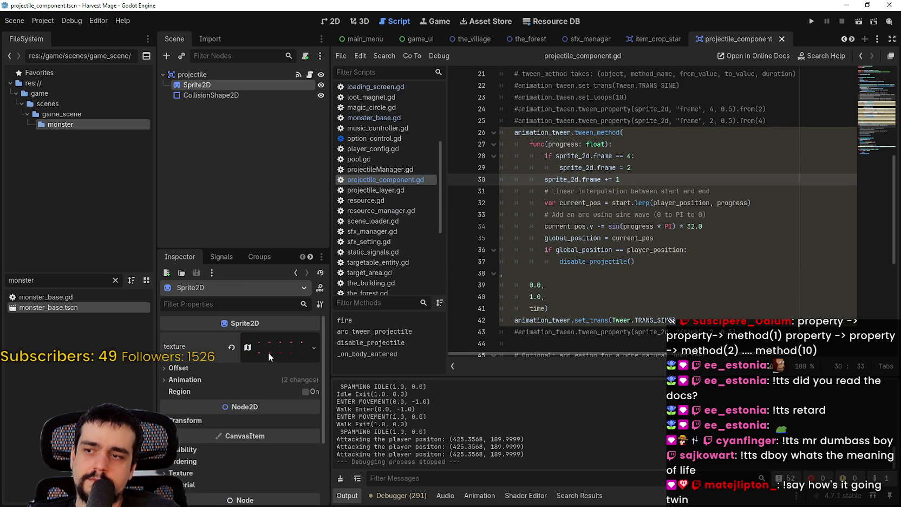
{"action": "scroll", "coordinate": [238, 447], "scroll_direction": "down", "scroll_amount": 1}
{"action": "left_click", "coordinate": [190, 344]}
{"action": "left_click", "coordinate": [191, 346]}
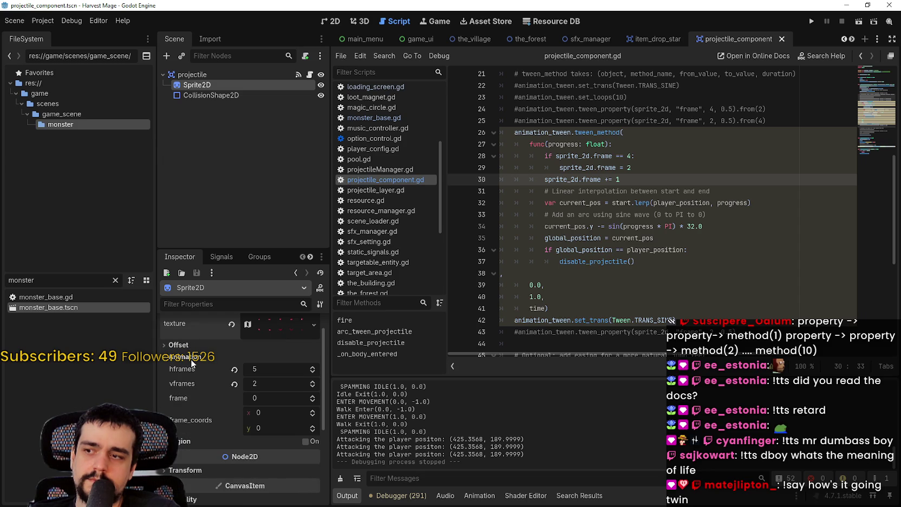
{"action": "left_click", "coordinate": [190, 358]}
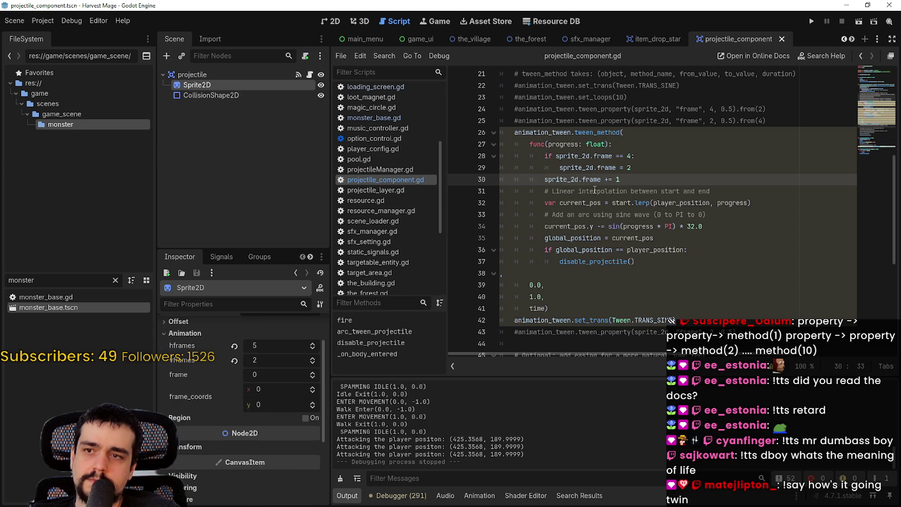
{"action": "mouse_move", "coordinate": [198, 373]}
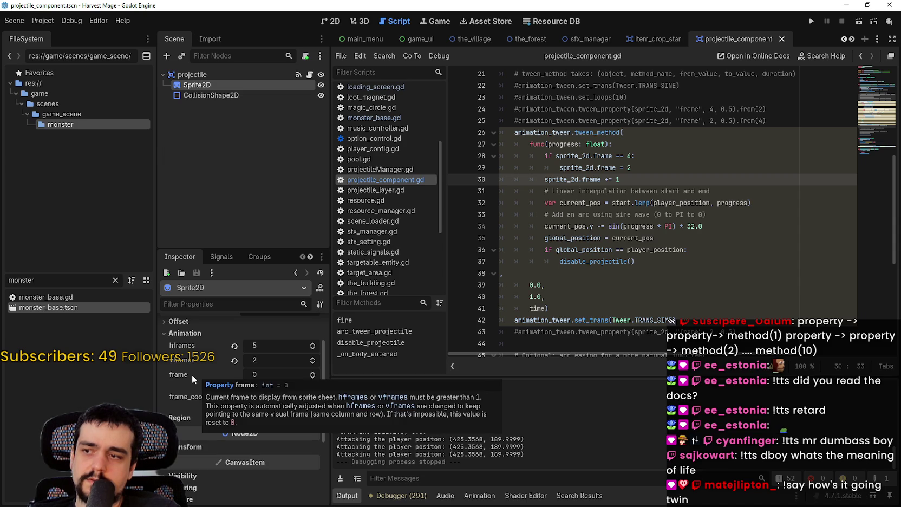
- Return to the 'if sprite_2d.frame == 4' reset line, selecting sprite_2d there
{"action": "left_click", "coordinate": [696, 168]}
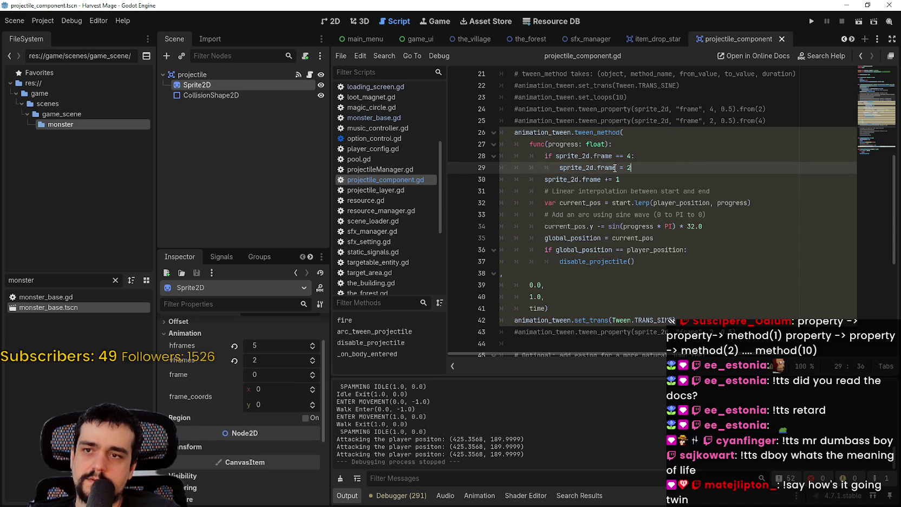
{"action": "double_click", "coordinate": [578, 156]}
{"action": "scroll", "coordinate": [582, 235], "scroll_direction": "up", "scroll_amount": 4}
{"action": "scroll", "coordinate": [560, 203], "scroll_direction": "down", "scroll_amount": 2}
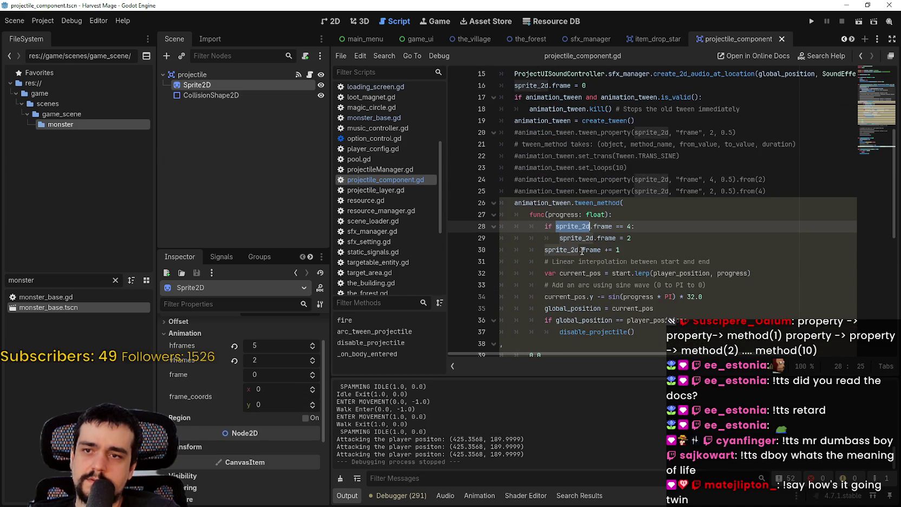
{"action": "scroll", "coordinate": [665, 238], "scroll_direction": "up", "scroll_amount": 1}
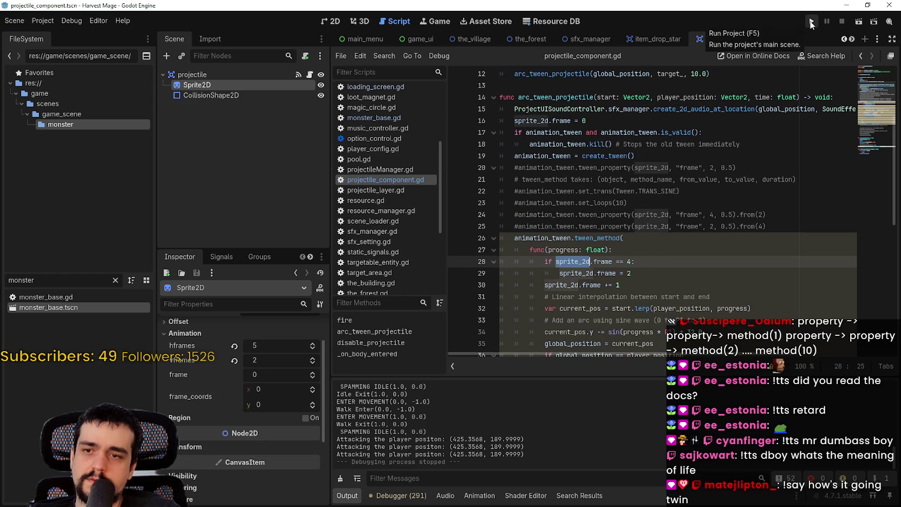
{"action": "left_click", "coordinate": [600, 273]}
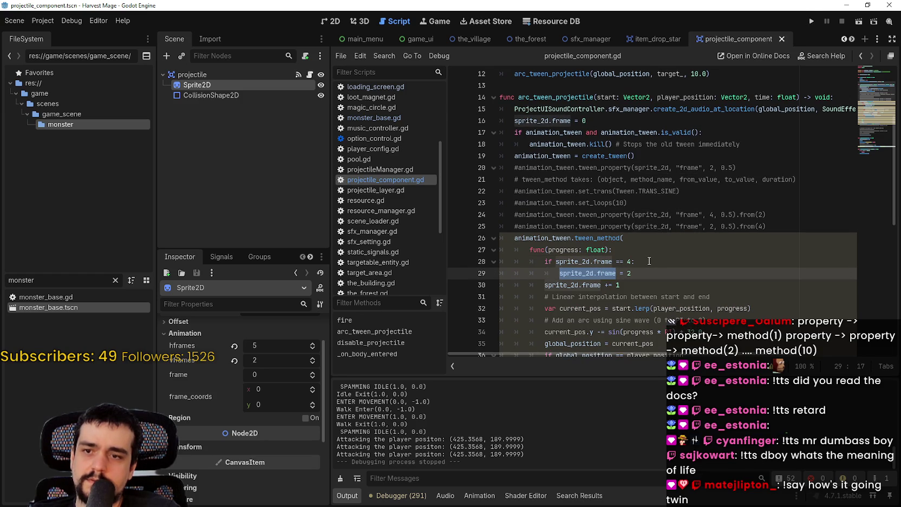
- From the frame tween on line 20, run the project and start a New Game, maximized
{"action": "left_click", "coordinate": [517, 167]}
{"action": "left_click", "coordinate": [811, 21]}
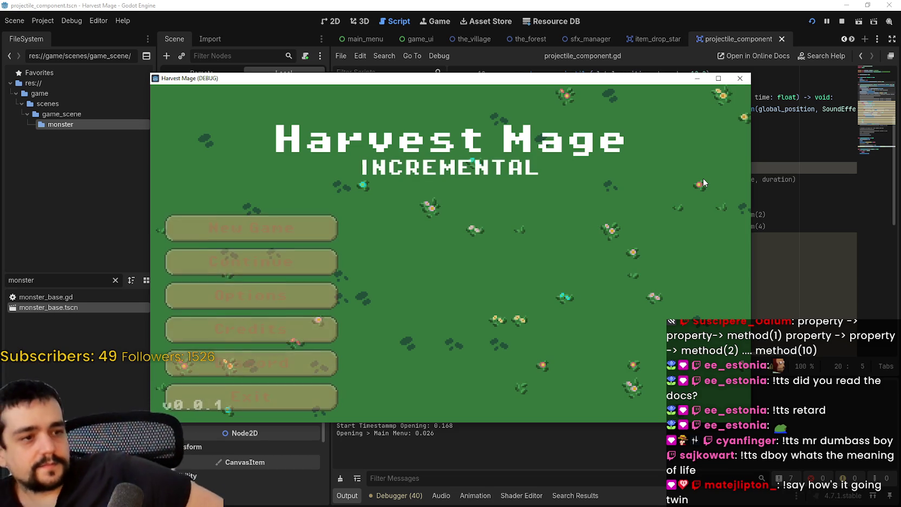
{"action": "left_click", "coordinate": [252, 228]}
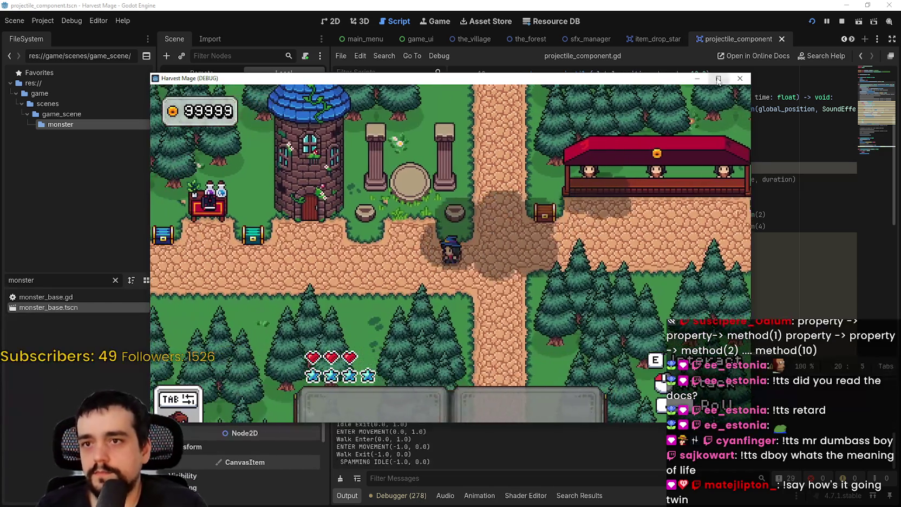
{"action": "left_click", "coordinate": [718, 78]}
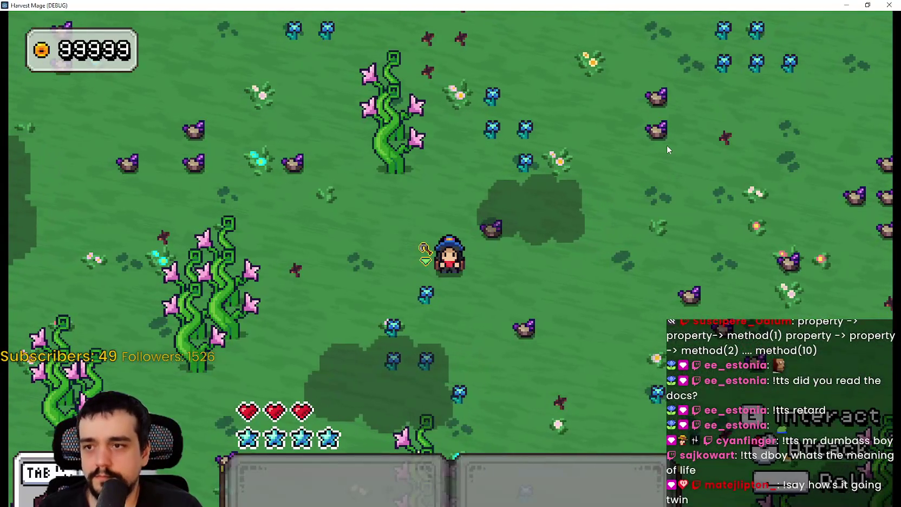
- Walk around the farm to watch the enemy shoot, then return to the frame increment line
{"action": "key", "text": "d"}
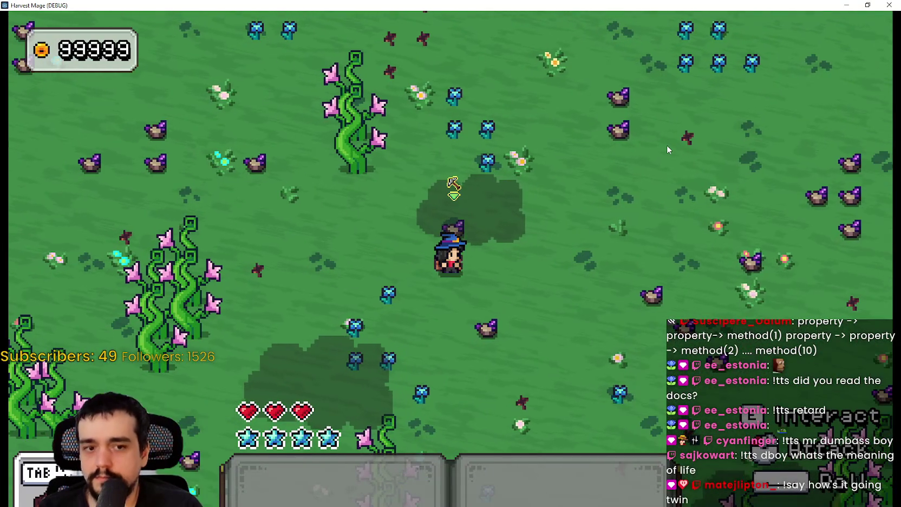
{"action": "key", "text": "a"}
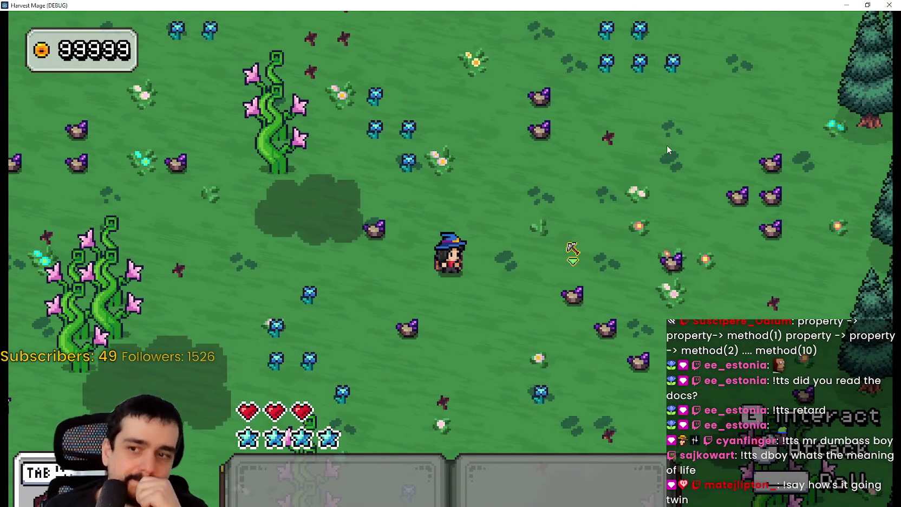
{"action": "key", "text": "s"}
{"action": "key", "text": "a"}
{"action": "key", "text": "s"}
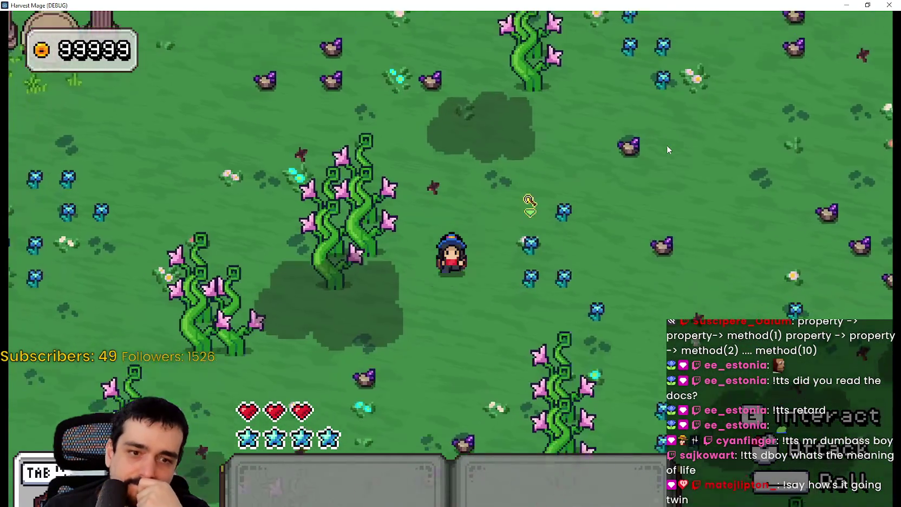
{"action": "key", "text": "d"}
{"action": "key", "text": "d"}
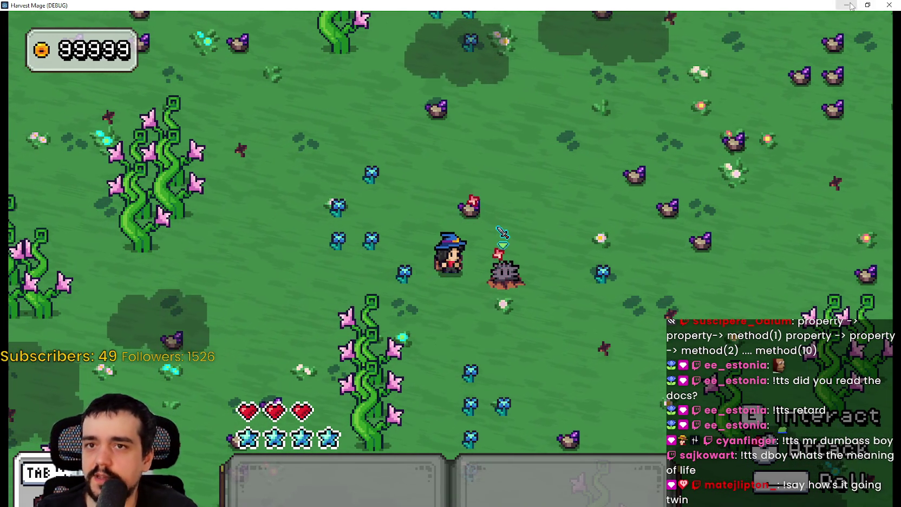
{"action": "key", "text": "F8"}
{"action": "left_click", "coordinate": [602, 237]}
{"action": "scroll", "coordinate": [615, 253], "scroll_direction": "down", "scroll_amount": 2}
{"action": "left_click", "coordinate": [630, 214]}
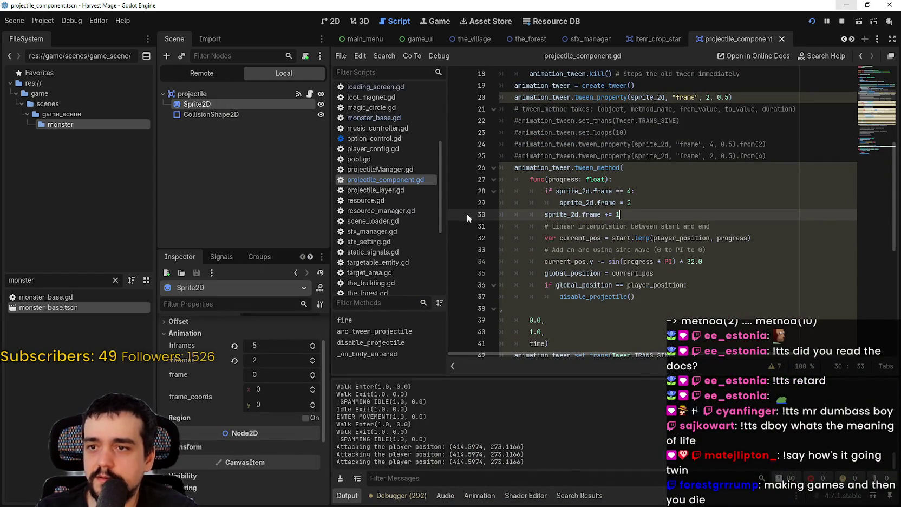
- Set a breakpoint on line 30 (sprite_2d.frame += 1) and continue through its repeated hits
{"action": "left_click", "coordinate": [453, 215]}
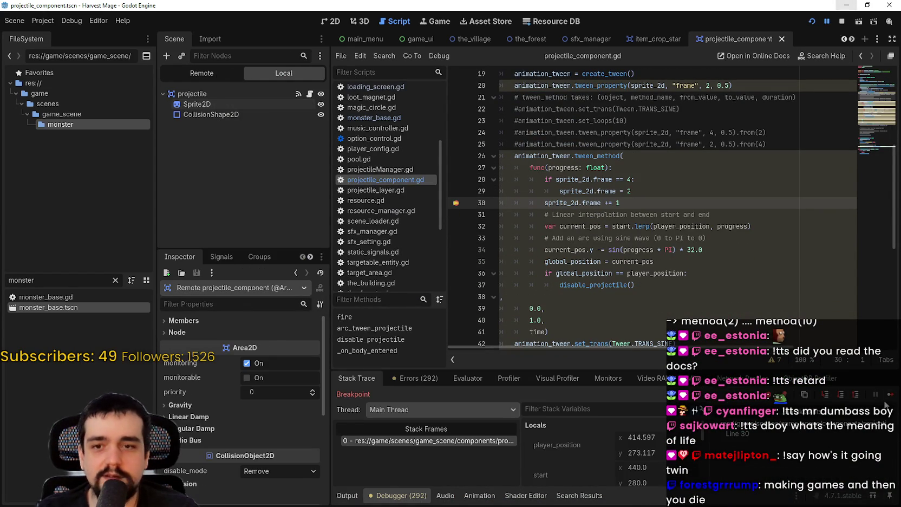
{"action": "left_click", "coordinate": [888, 396]}
{"action": "left_click", "coordinate": [888, 396]}
{"action": "left_click", "coordinate": [888, 397]}
{"action": "left_click", "coordinate": [888, 396]}
{"action": "left_click", "coordinate": [889, 397]}
{"action": "left_click", "coordinate": [889, 395]}
{"action": "left_click", "coordinate": [889, 396]}
{"action": "left_click", "coordinate": [890, 395]}
{"action": "left_click", "coordinate": [890, 395]}
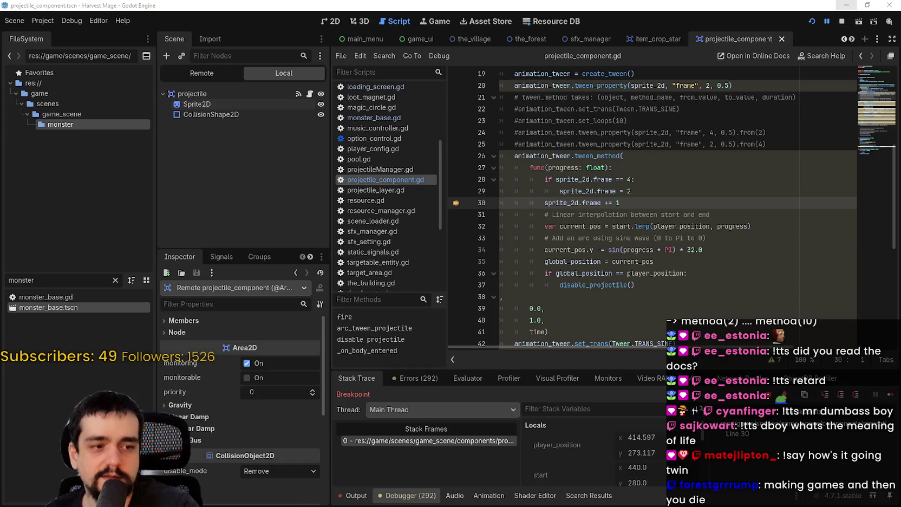
{"action": "left_click", "coordinate": [889, 395]}
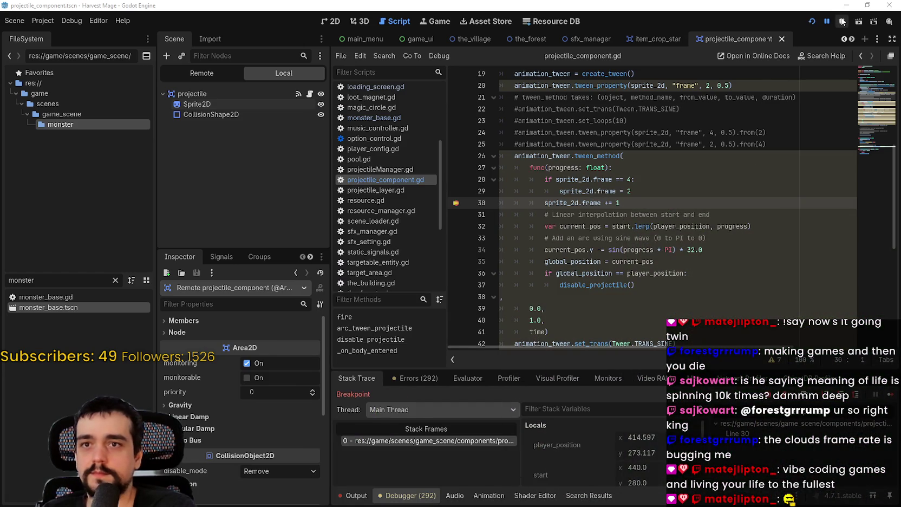
- Stop the game and delete the manual frame-check lines 28–30
{"action": "left_click", "coordinate": [842, 21]}
{"action": "left_click_drag", "start_coordinate": [621, 202], "coordinate": [458, 183]}
{"action": "key", "text": "BackSpace"}
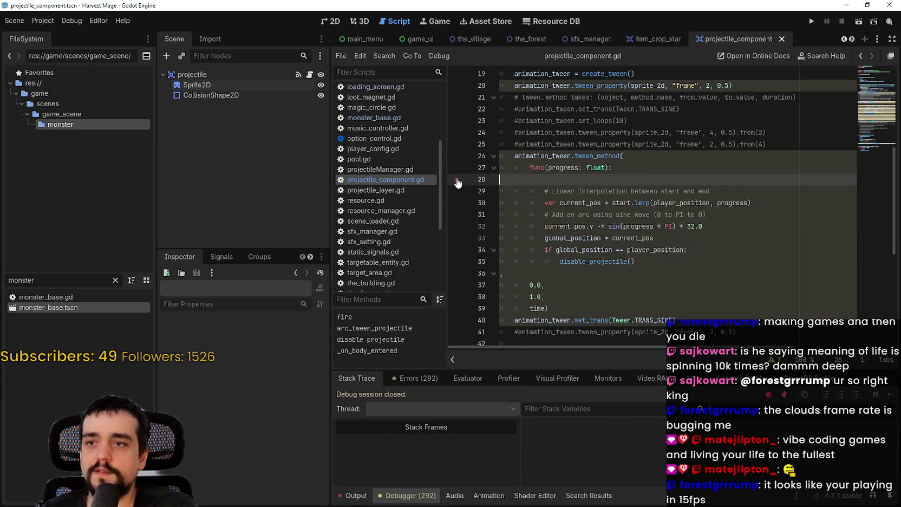
{"action": "key", "text": "BackSpace"}
{"action": "left_click", "coordinate": [624, 198]}
- Uncomment set_loops(10) and the frame tween, add animation_tween.set_parallel(), and save
{"action": "scroll", "coordinate": [656, 183], "scroll_direction": "up", "scroll_amount": 1}
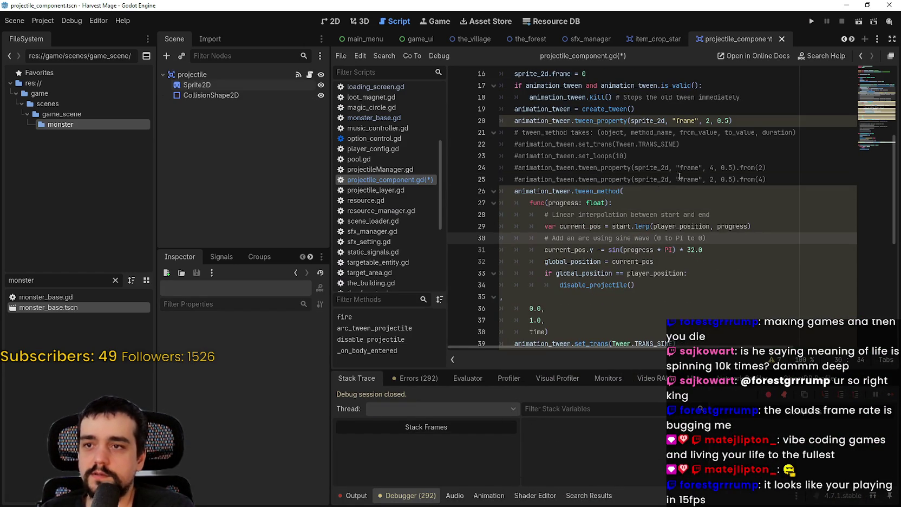
{"action": "left_click", "coordinate": [516, 156]}
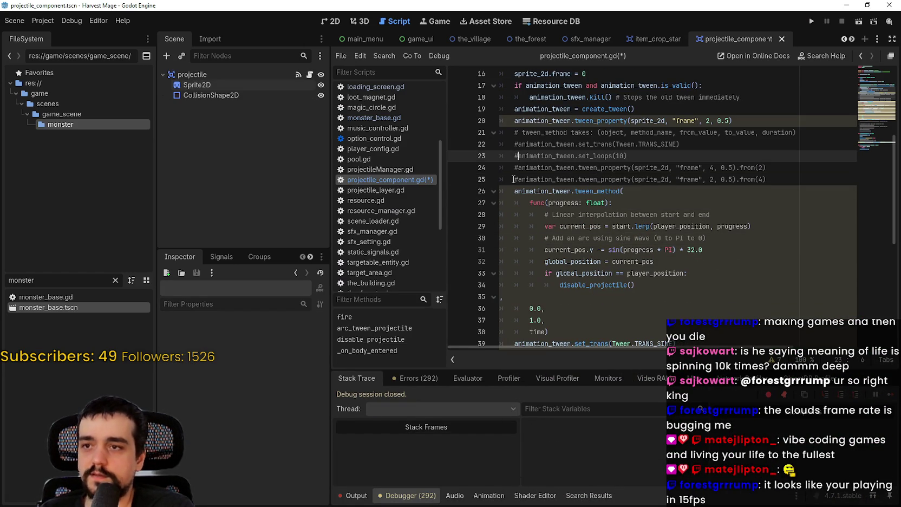
{"action": "key", "text": "BackSpace"}
{"action": "left_click", "coordinate": [518, 168]}
{"action": "left_click", "coordinate": [775, 168]}
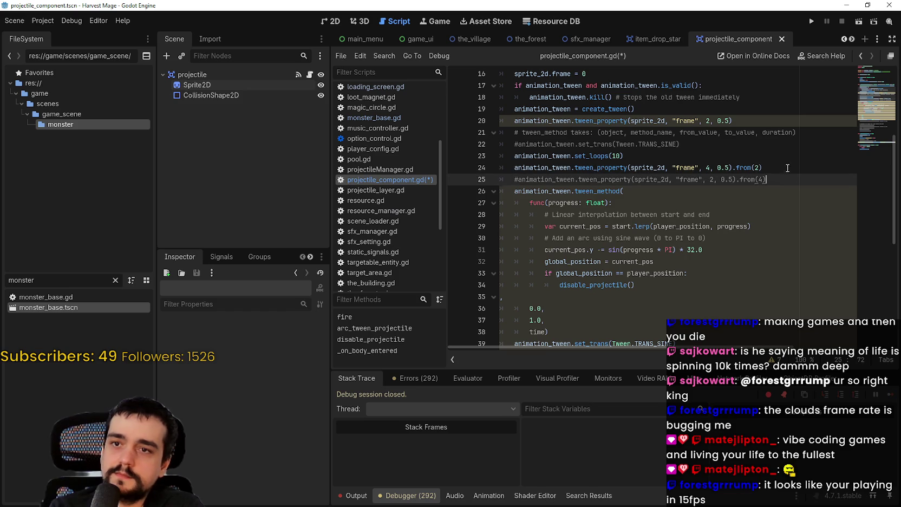
{"action": "key", "text": "Return"}
{"action": "type", "text": "anim"}
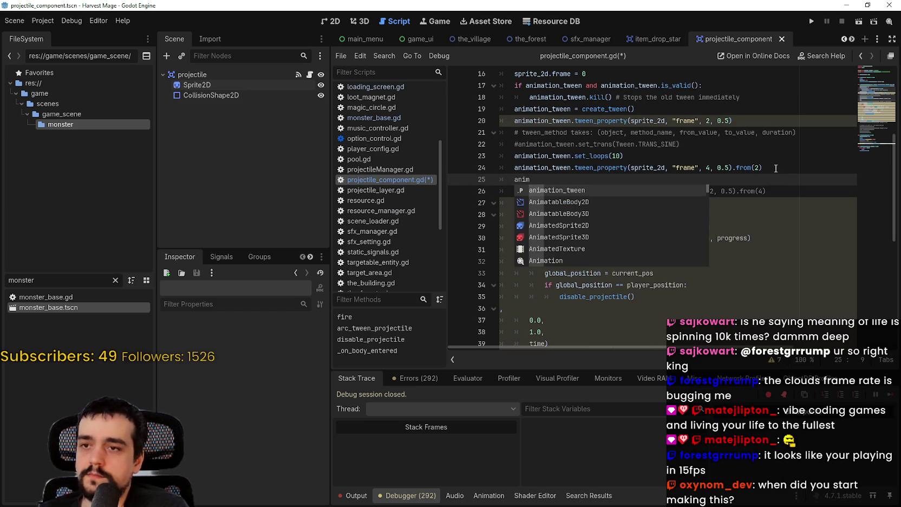
{"action": "key", "text": "Return"}
{"action": "type", "text": ".set_parallel("}
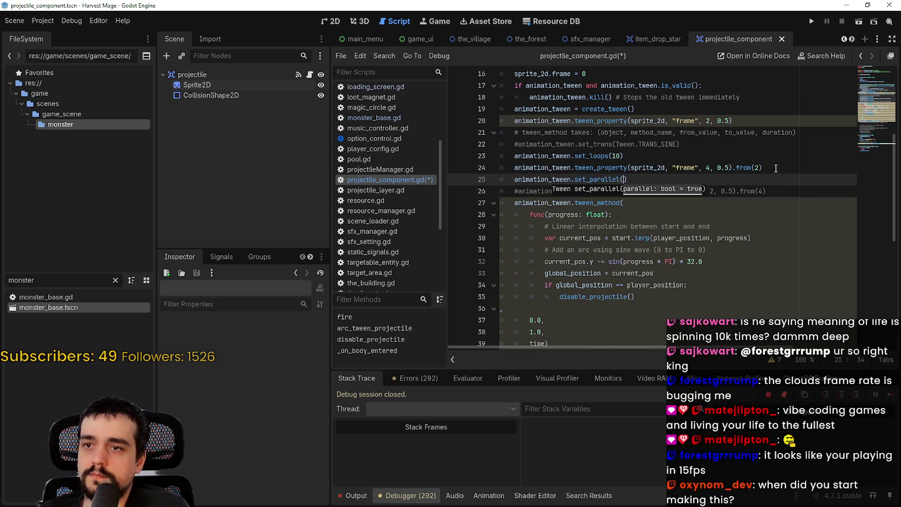
{"action": "key", "text": "ctrl+s"}
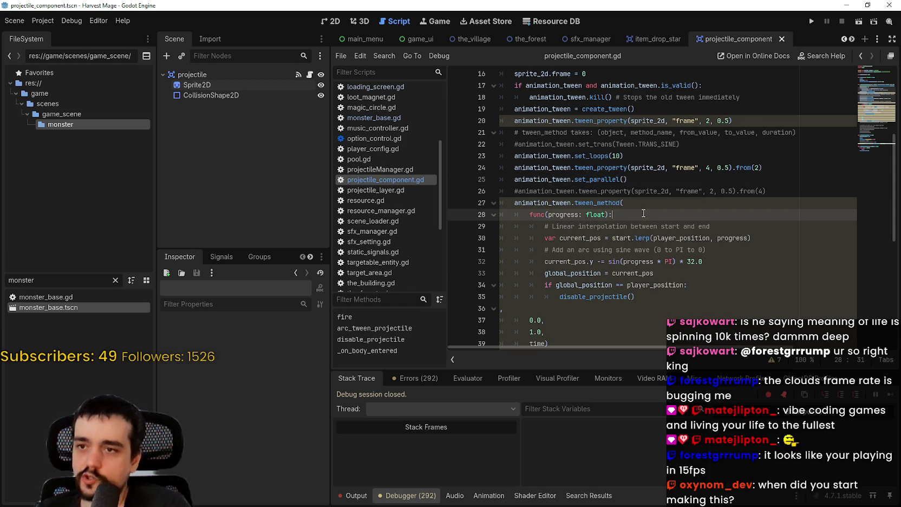
- Insert .chain() before the arc tween_method call
{"action": "left_click", "coordinate": [574, 203]}
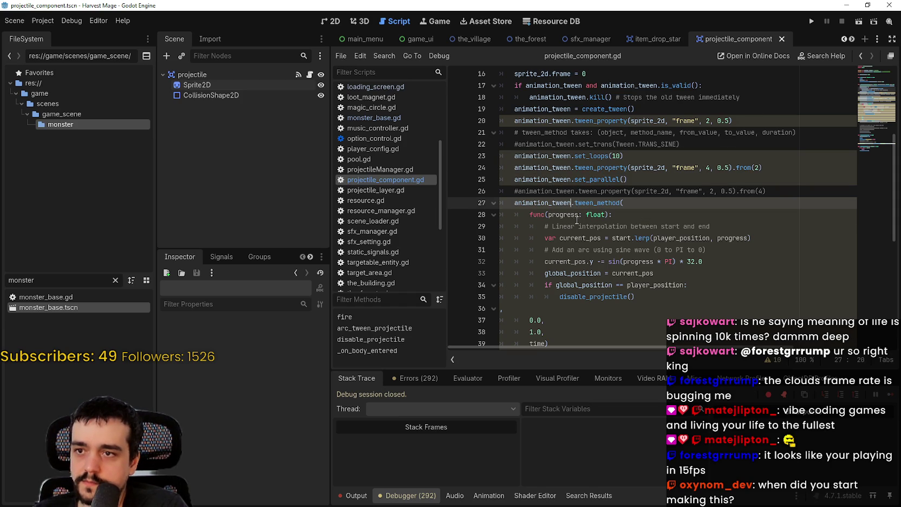
{"action": "type", "text": ".chain()."}
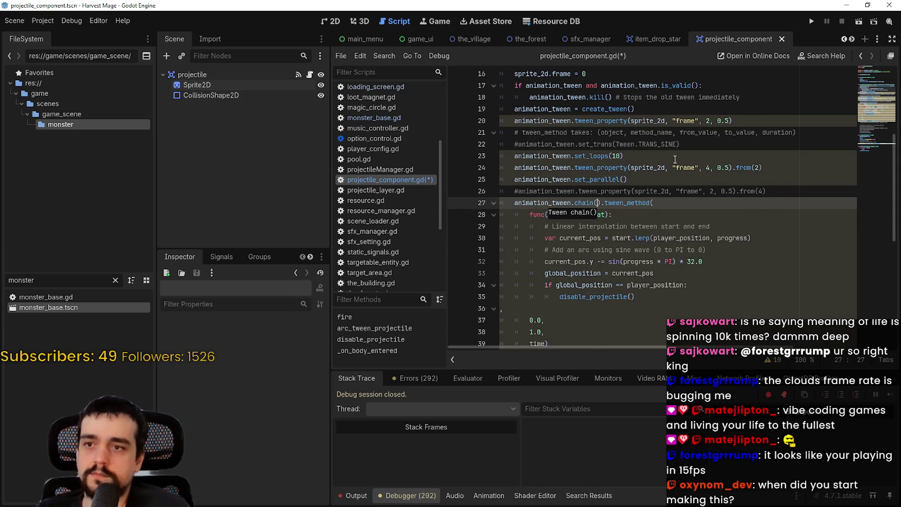
{"action": "left_click", "coordinate": [673, 176]}
- Run the game and load the saved game in a maximized window
{"action": "left_click", "coordinate": [816, 22]}
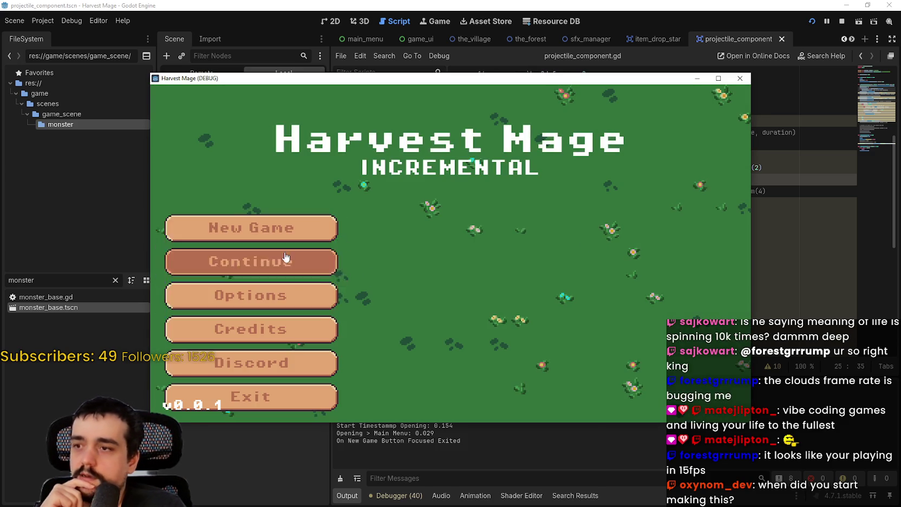
{"action": "left_click", "coordinate": [286, 257]}
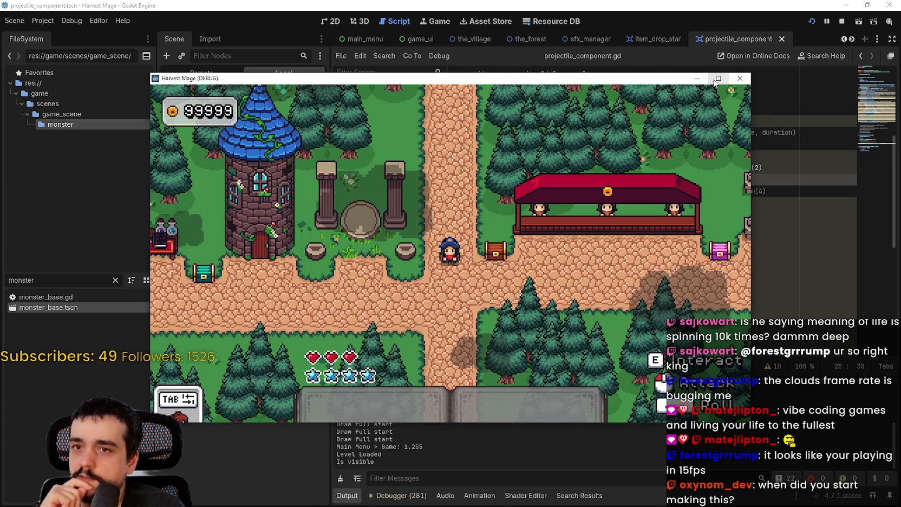
{"action": "left_click", "coordinate": [718, 78]}
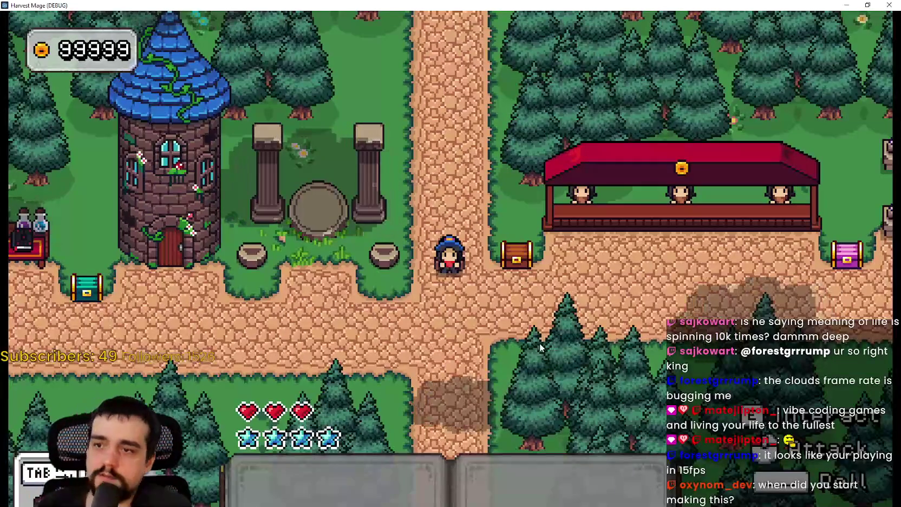
- Walk through the portal to the farm, approach the enemy to provoke its attack, then stop the game
{"action": "key", "text": "a"}
{"action": "key", "text": "w"}
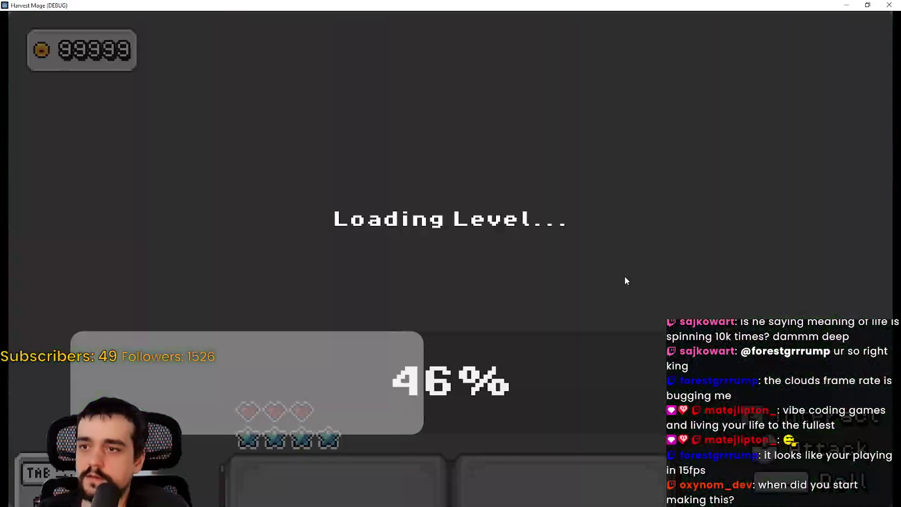
{"action": "key", "text": "d"}
{"action": "key", "text": "s"}
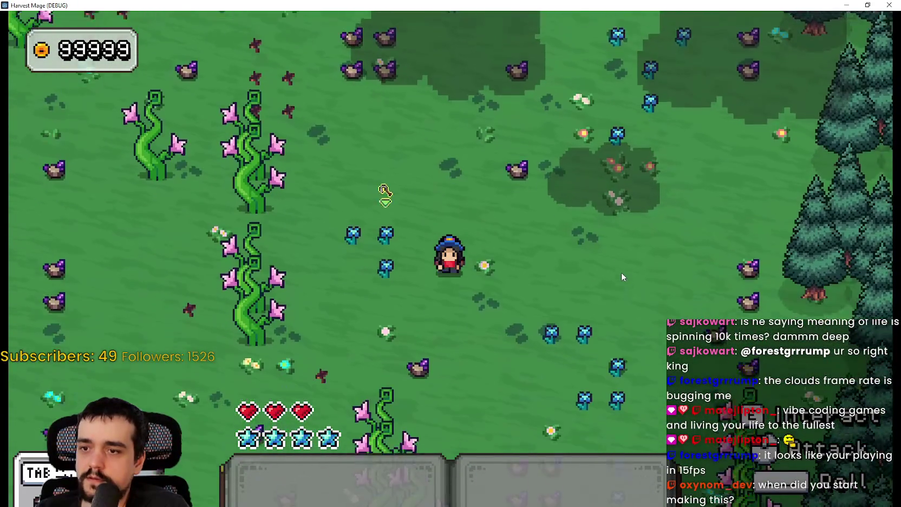
{"action": "key", "text": "a"}
{"action": "key", "text": "s"}
{"action": "key", "text": "s"}
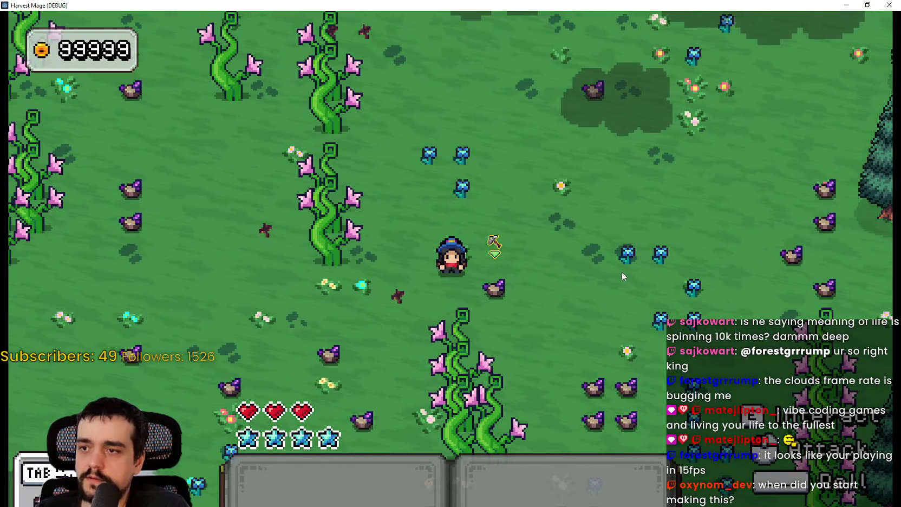
{"action": "key", "text": "a"}
{"action": "key", "text": "w"}
{"action": "key", "text": "d"}
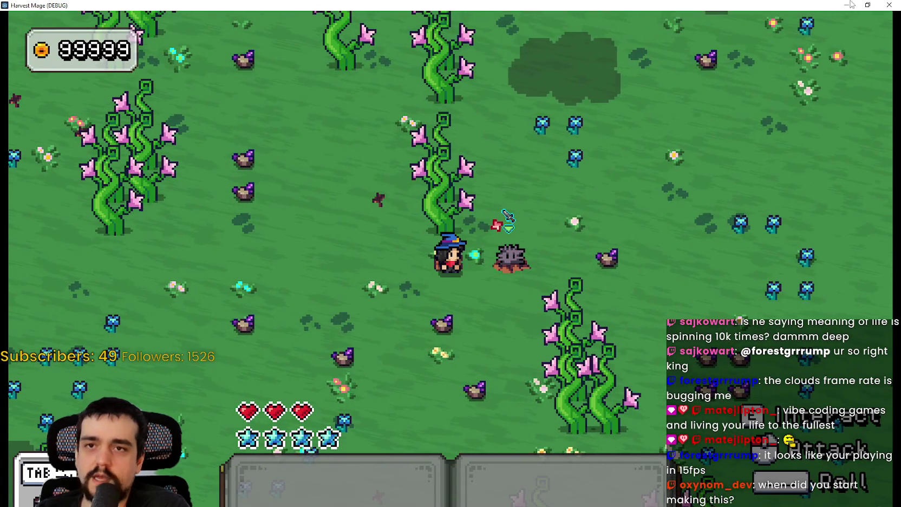
{"action": "left_click", "coordinate": [867, 5]}
{"action": "left_click", "coordinate": [840, 21]}
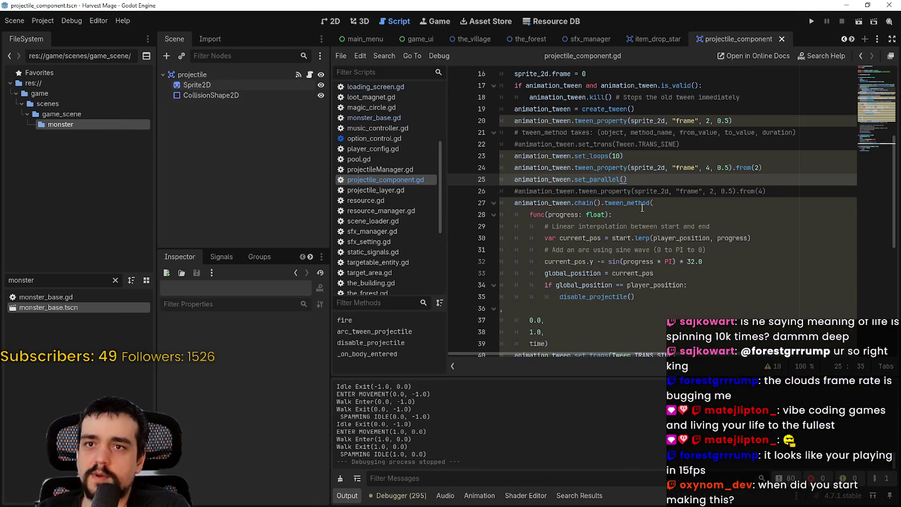
- Stop the running game and delete the chain() call, leaving set_parallel() on the tween
{"action": "left_click", "coordinate": [604, 203]}
{"action": "left_click", "coordinate": [600, 201]}
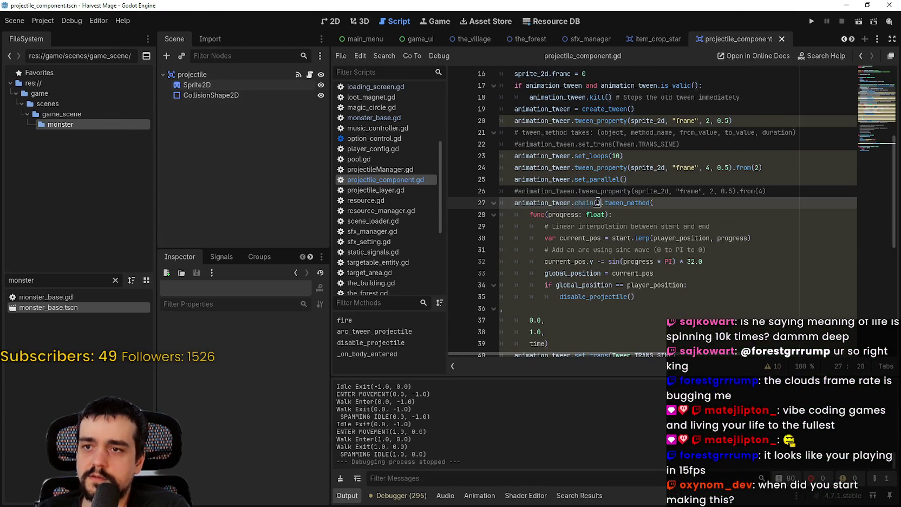
{"action": "key", "text": "BackSpace"}
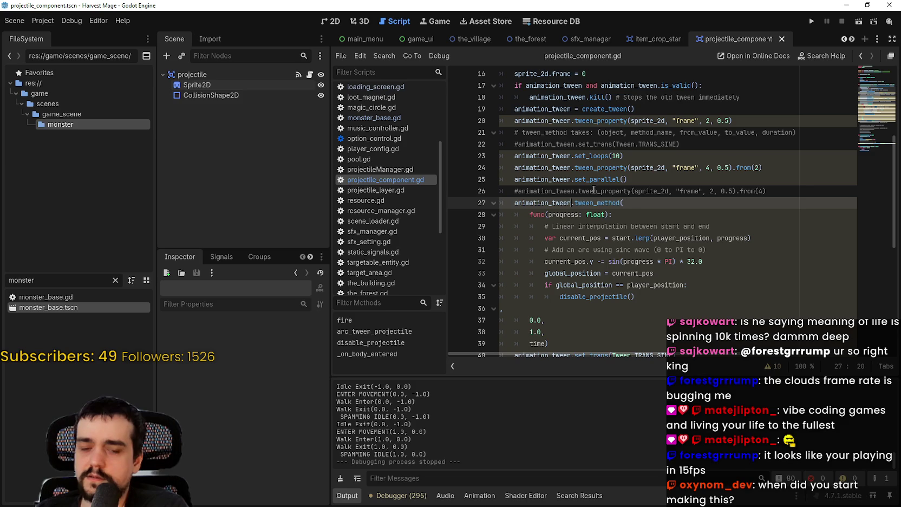
{"action": "mouse_move", "coordinate": [606, 178]}
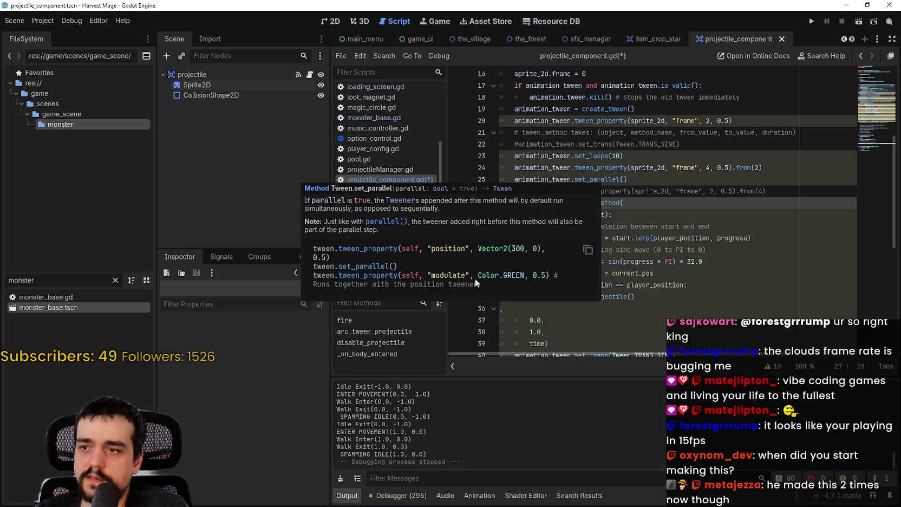
{"action": "left_click", "coordinate": [722, 191]}
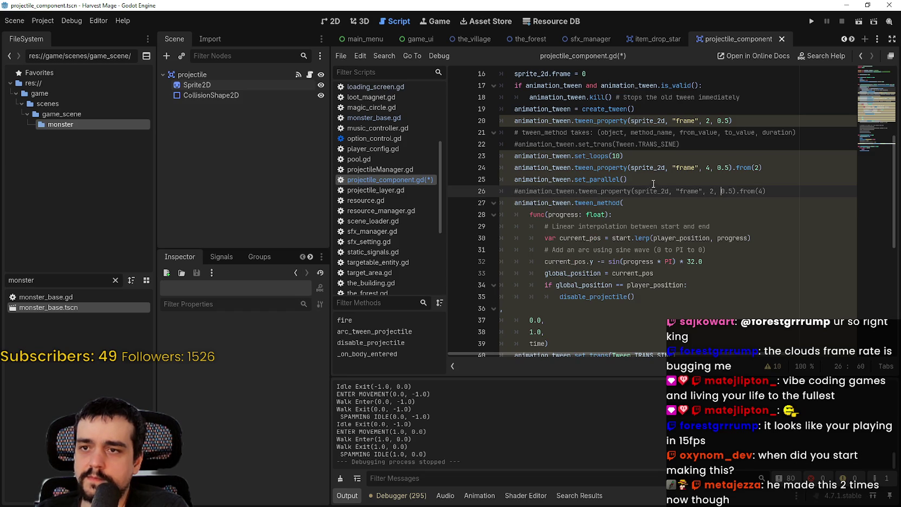
- Select lines 24–27, then save and run the project to test the parallel tween
{"action": "left_click_drag", "start_coordinate": [643, 202], "coordinate": [488, 170]}
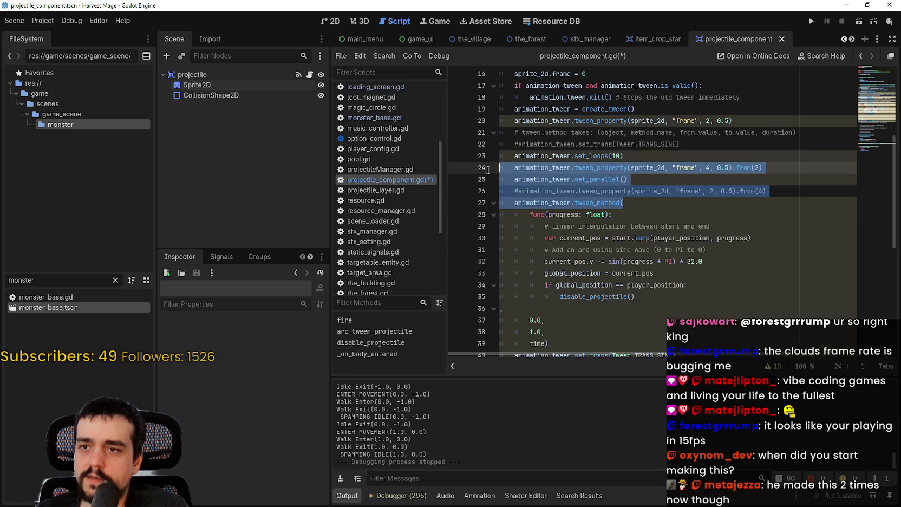
{"action": "left_click", "coordinate": [653, 212]}
{"action": "left_click", "coordinate": [812, 22]}
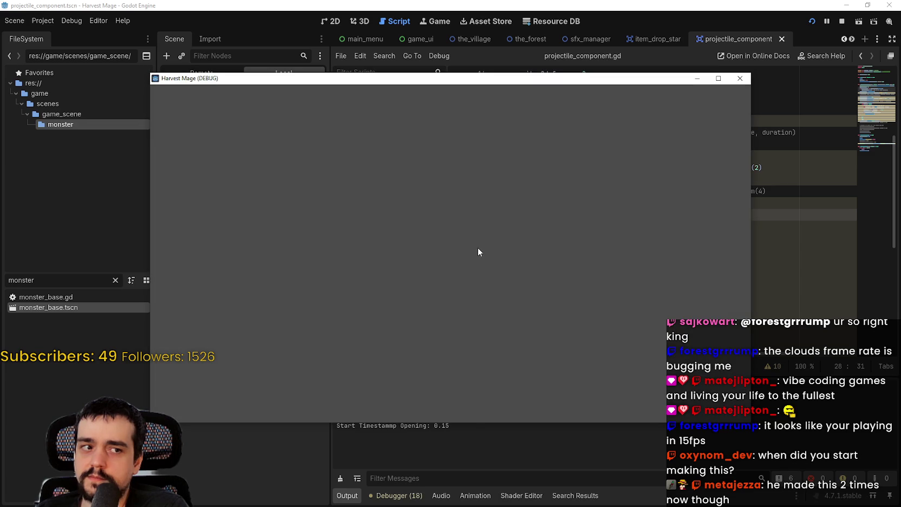
- Start a New Game, maximize the game window, and walk the mage right and left
{"action": "key", "text": "Return"}
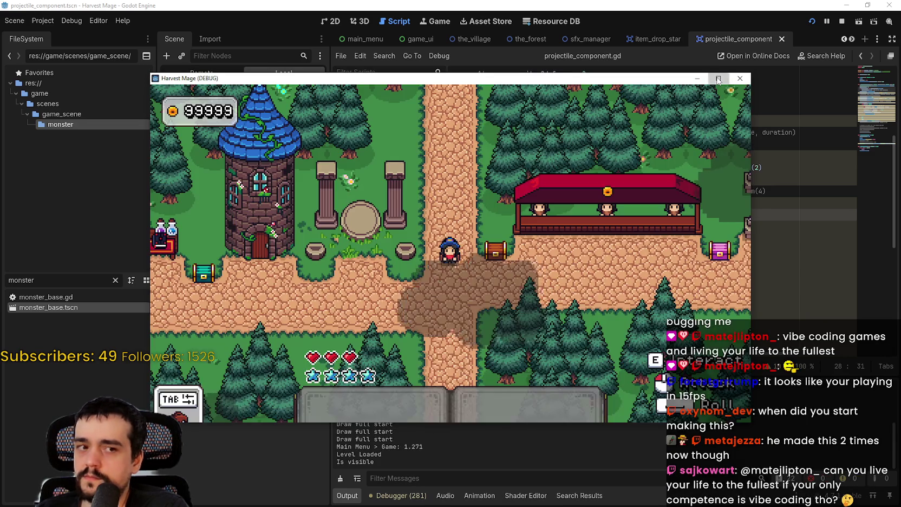
{"action": "left_click", "coordinate": [718, 79]}
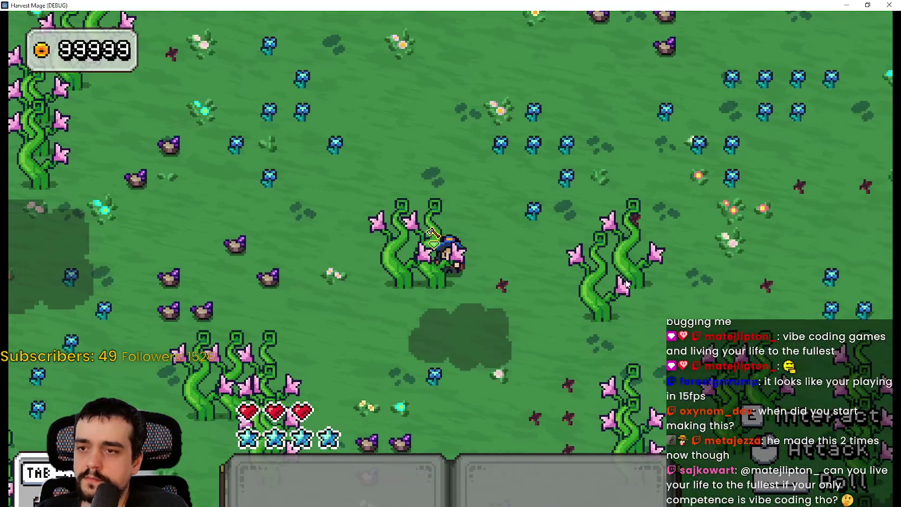
{"action": "key", "text": "d"}
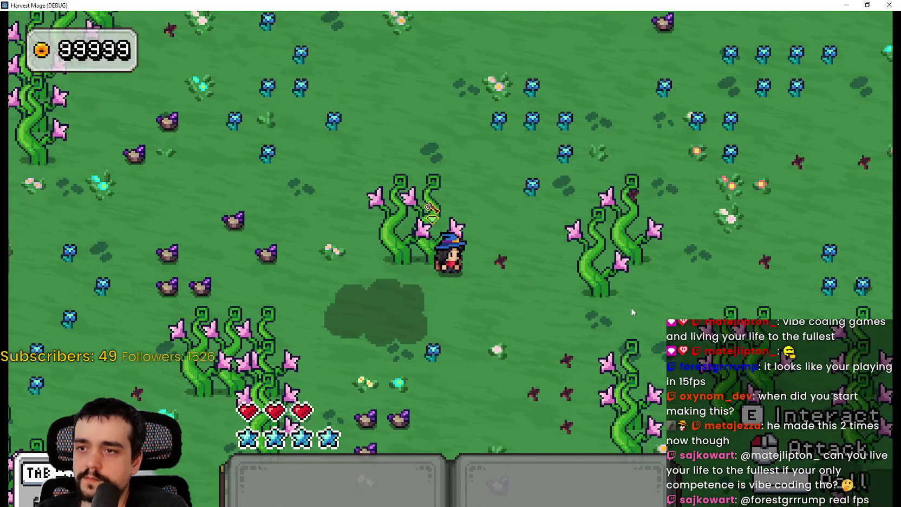
{"action": "key", "text": "a"}
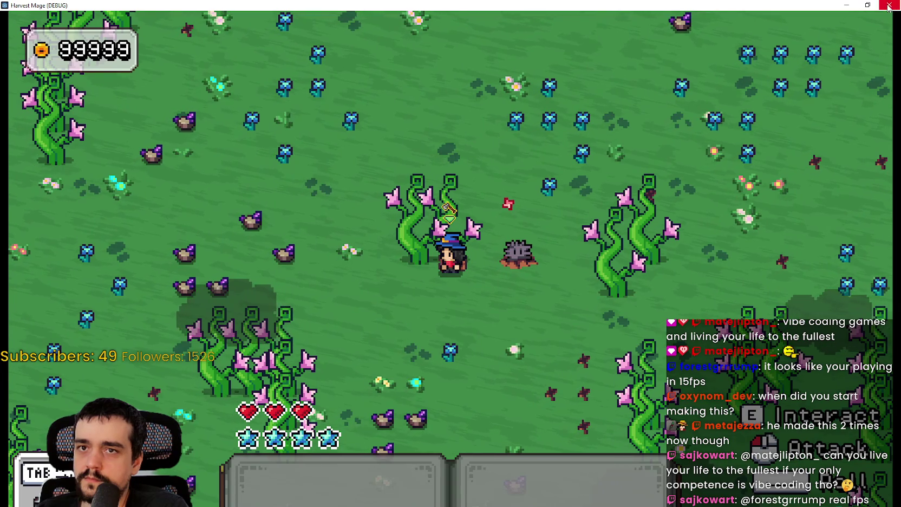
- Stop the game with F8, put the caret on line 32, and close the Godot editor
{"action": "key", "text": "F8"}
{"action": "left_click", "coordinate": [605, 265]}
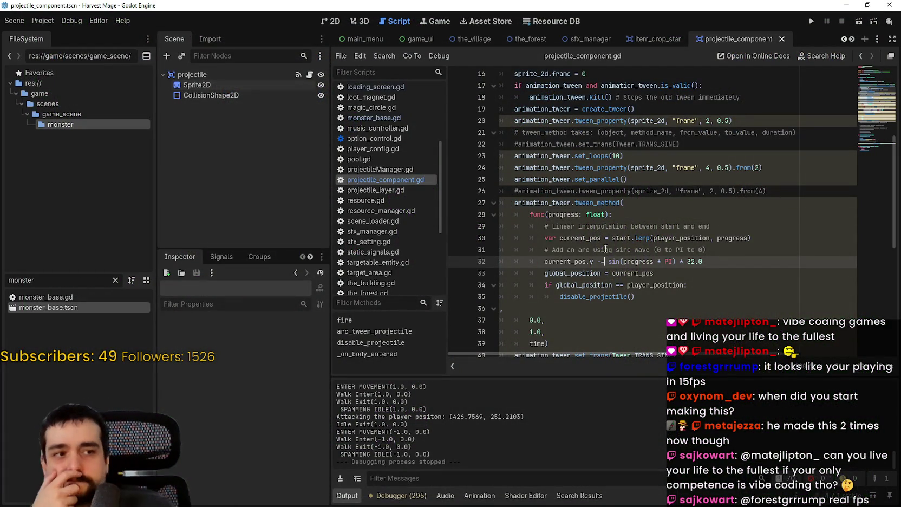
{"action": "left_click", "coordinate": [890, 5]}
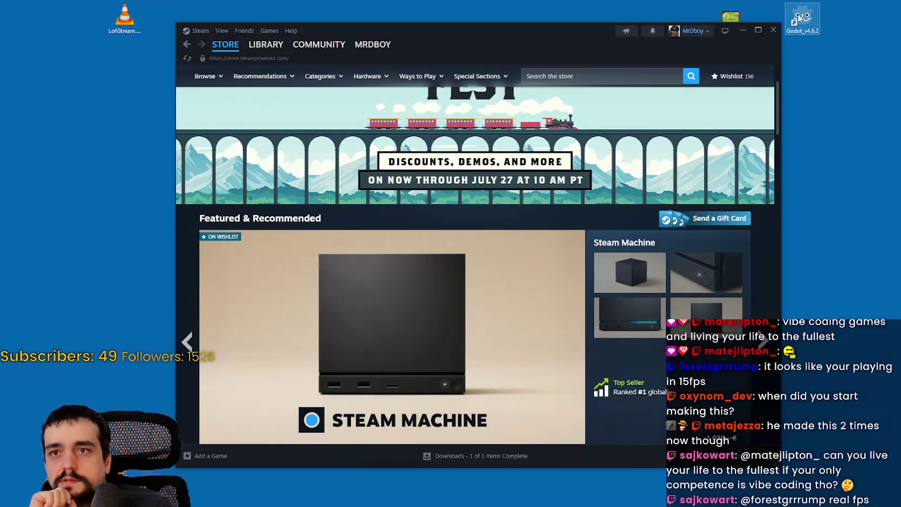
- Relaunch Godot from the Godot_v4.6.2 desktop shortcut, then switch over to the browser
{"action": "double_click", "coordinate": [801, 21]}
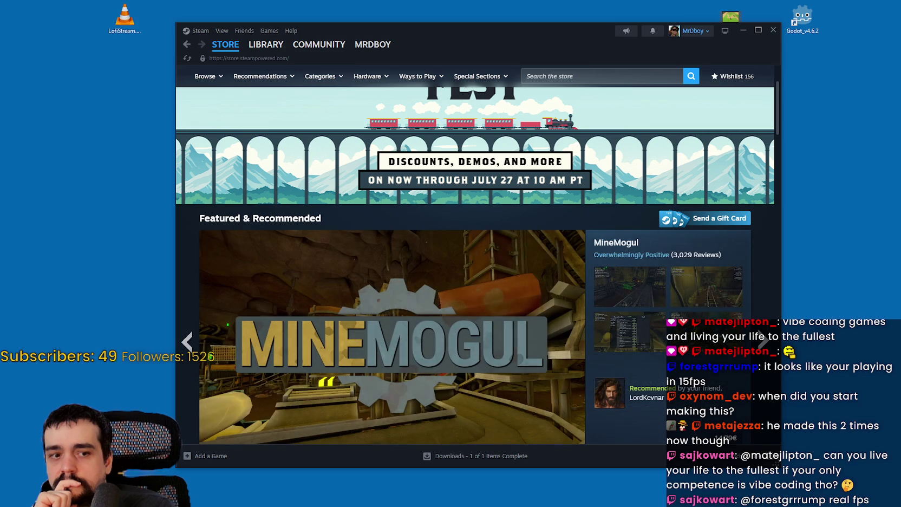
{"action": "key", "text": "alt+Tab"}
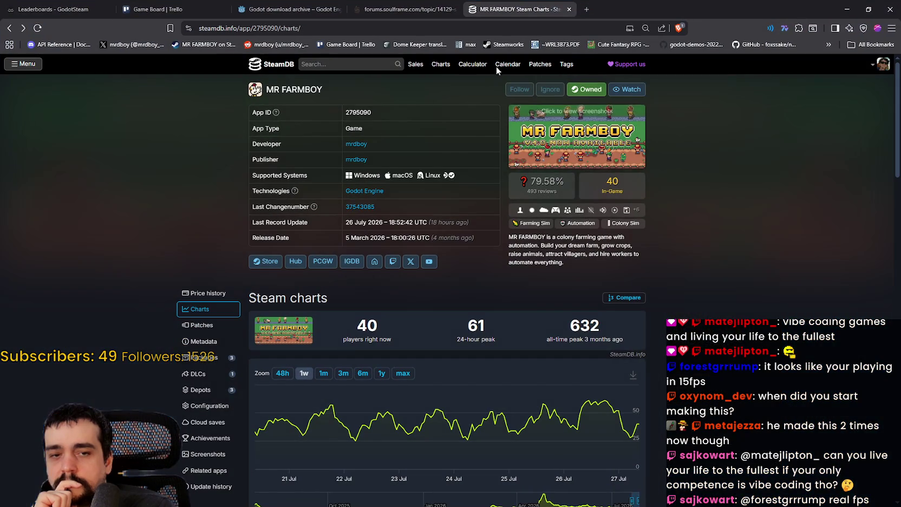
- Open a new browser tab and switch to the Godot download archive tab
{"action": "key", "text": "ctrl+t"}
{"action": "left_click", "coordinate": [329, 4]}
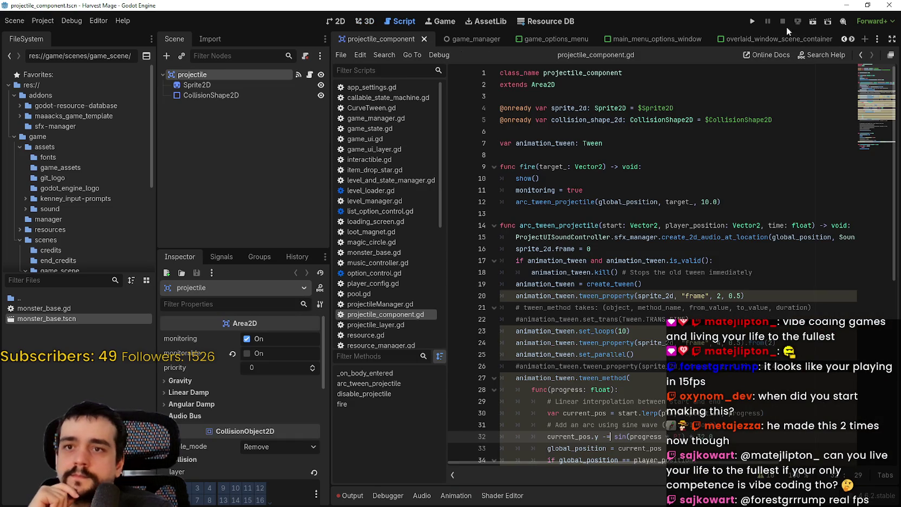
- Run the project, start a New Game, walk the wizard up-left with W and A, then close the game
{"action": "left_click", "coordinate": [752, 21]}
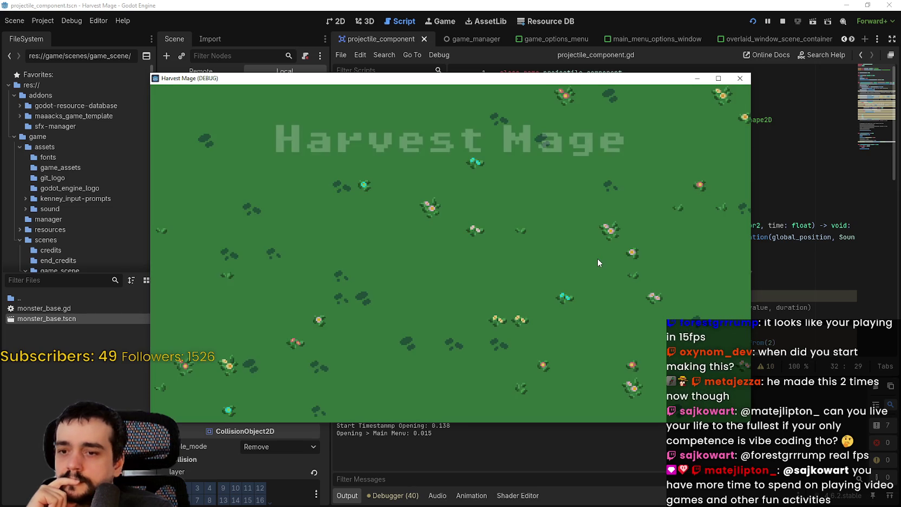
{"action": "left_click", "coordinate": [325, 259]}
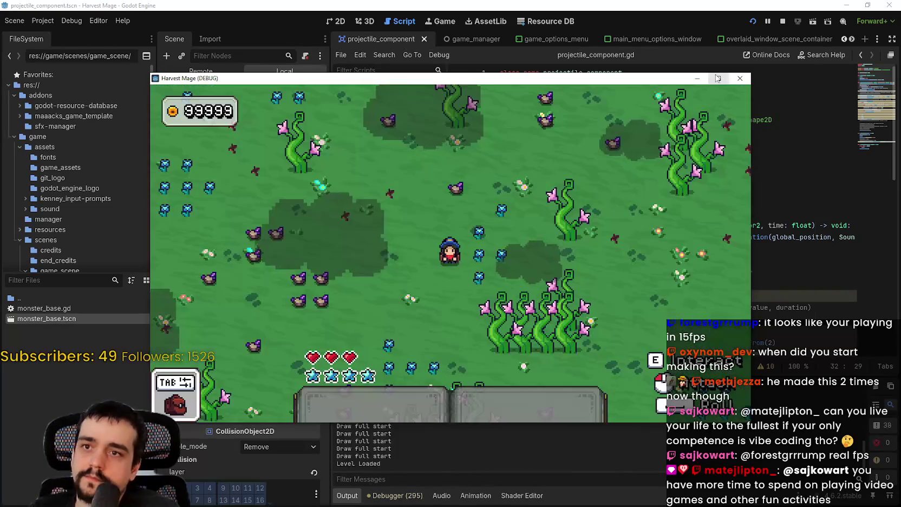
{"action": "key", "text": "w"}
{"action": "key", "text": "a"}
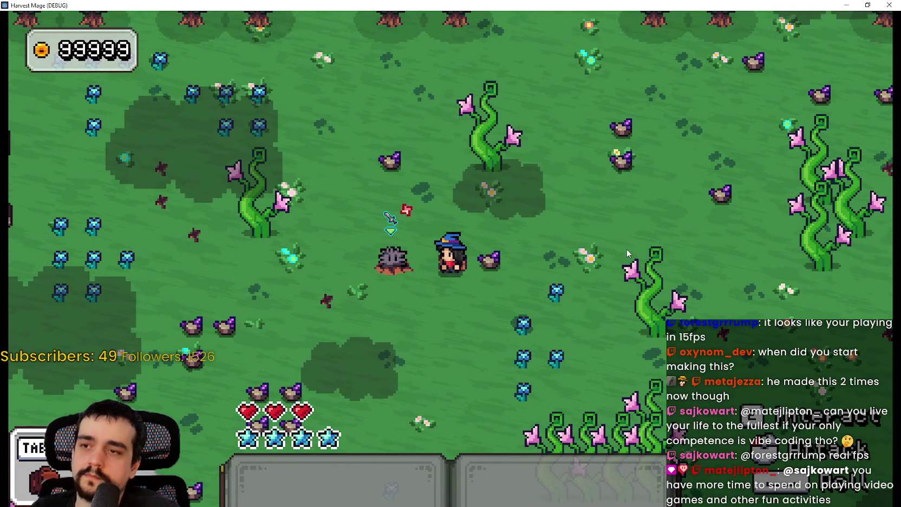
{"action": "left_click", "coordinate": [898, 5]}
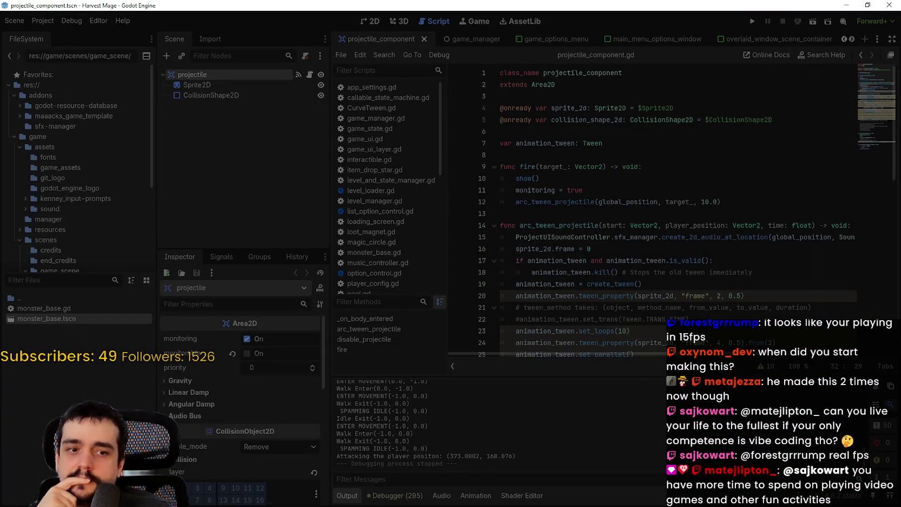
- Switch to the Godot download archive, then widen the scene dock in the relaunched Godot 4.7.1 editor
{"action": "key", "text": "alt+Tab"}
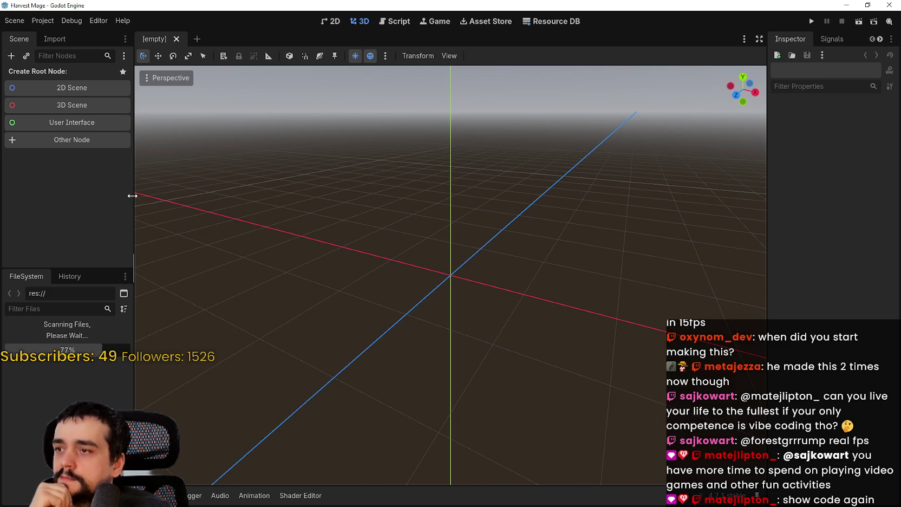
{"action": "left_click_drag", "start_coordinate": [132, 195], "coordinate": [195, 187]}
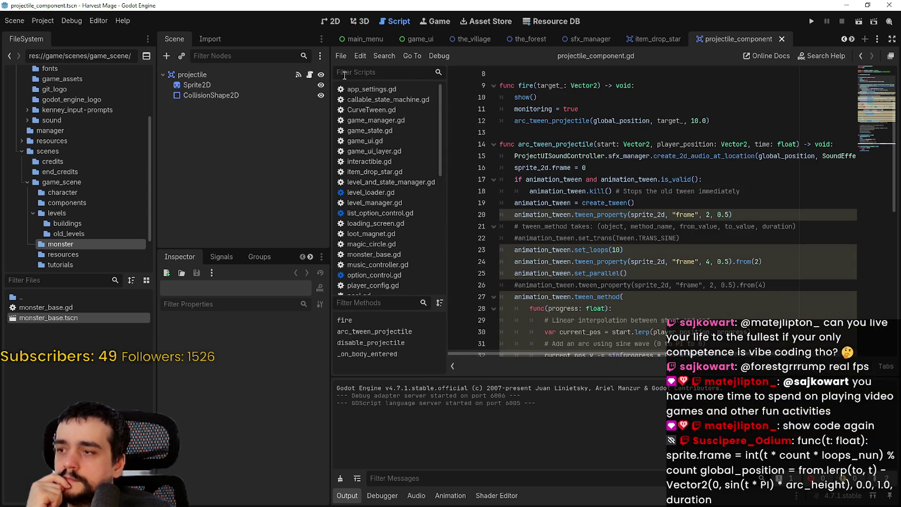
- Delete the set_parallel() line (line 25) from the tween setup
{"action": "left_click", "coordinate": [643, 269]}
{"action": "scroll", "coordinate": [647, 239], "scroll_direction": "down", "scroll_amount": 2}
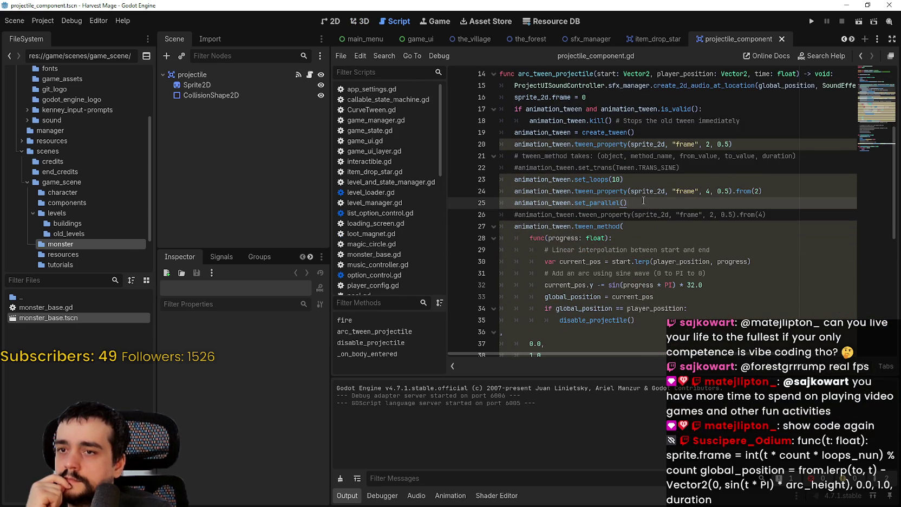
{"action": "scroll", "coordinate": [633, 202], "scroll_direction": "down", "scroll_amount": 1}
{"action": "left_click", "coordinate": [574, 191]}
{"action": "left_click_drag", "start_coordinate": [639, 163], "coordinate": [590, 170]}
{"action": "left_click", "coordinate": [486, 168]}
{"action": "key", "text": "BackSpace"}
{"action": "key", "text": "BackSpace"}
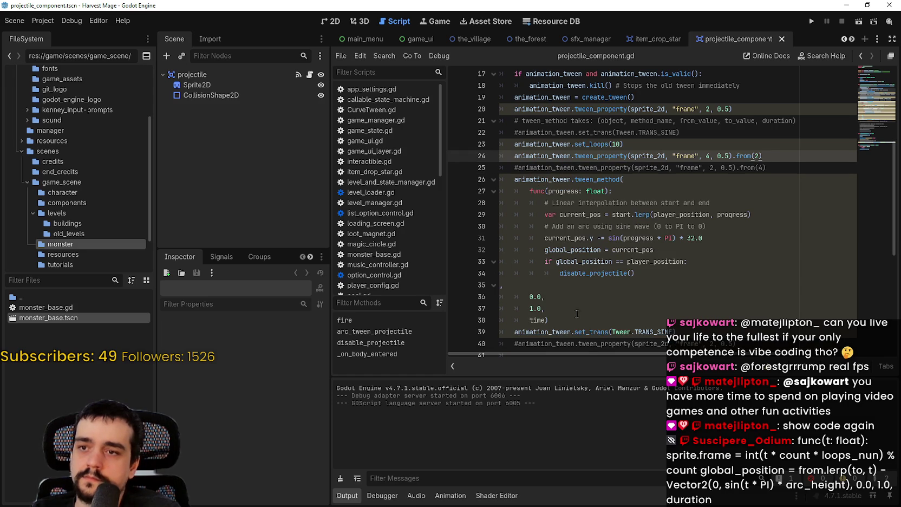
- Comment out the arc tween_method block on lines 26–39 with Ctrl+K, save, and run the project
{"action": "mouse_move", "coordinate": [705, 332]}
{"action": "left_mouse_down"}
{"action": "mouse_move", "coordinate": [536, 263]}
{"action": "mouse_move", "coordinate": [503, 176]}
{"action": "left_mouse_up"}
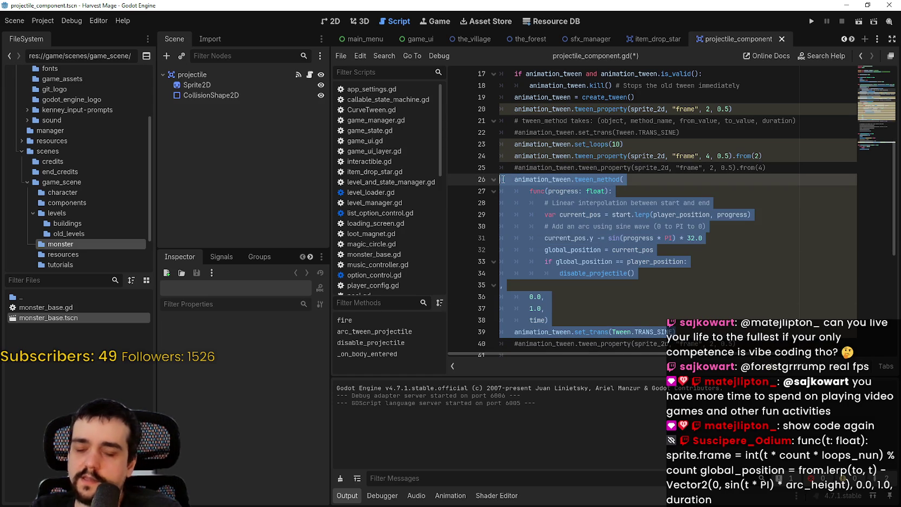
{"action": "key", "text": "ctrl+k"}
{"action": "key", "text": "ctrl+s"}
{"action": "left_click", "coordinate": [813, 23]}
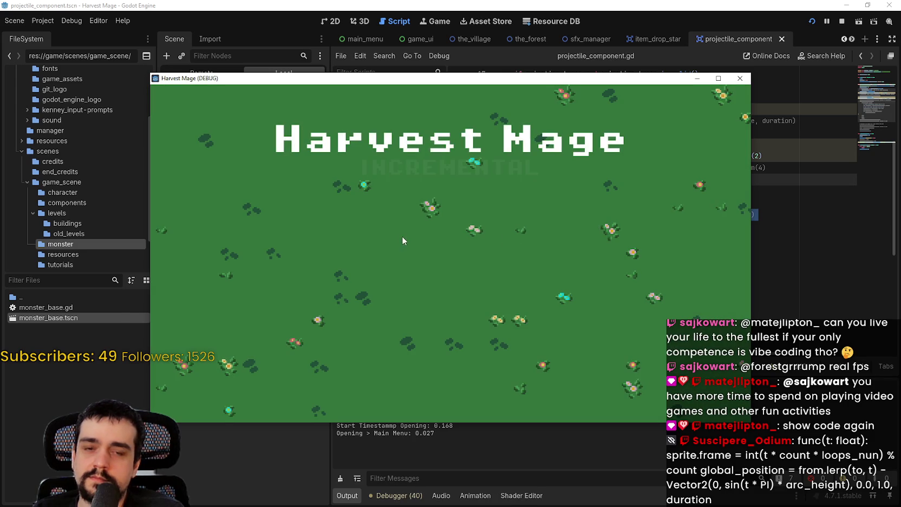
- Start a New Game, walk the character near an enemy with WASD, then stop the game with F8
{"action": "left_click", "coordinate": [314, 228]}
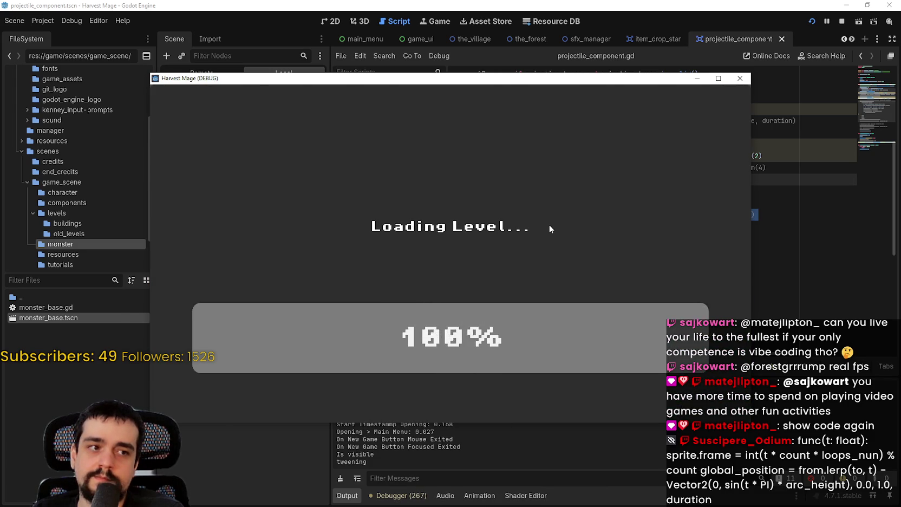
{"action": "key", "text": "s"}
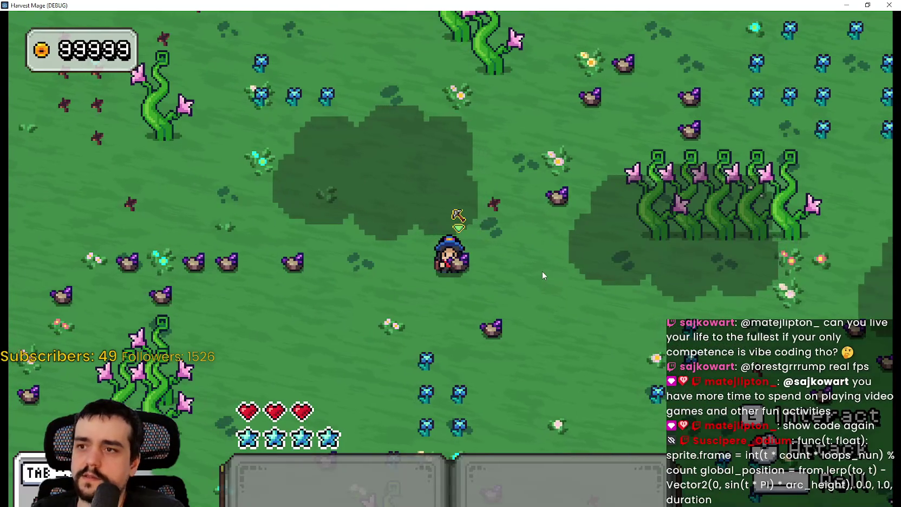
{"action": "key", "text": "w"}
{"action": "key", "text": "a"}
{"action": "key", "text": "d"}
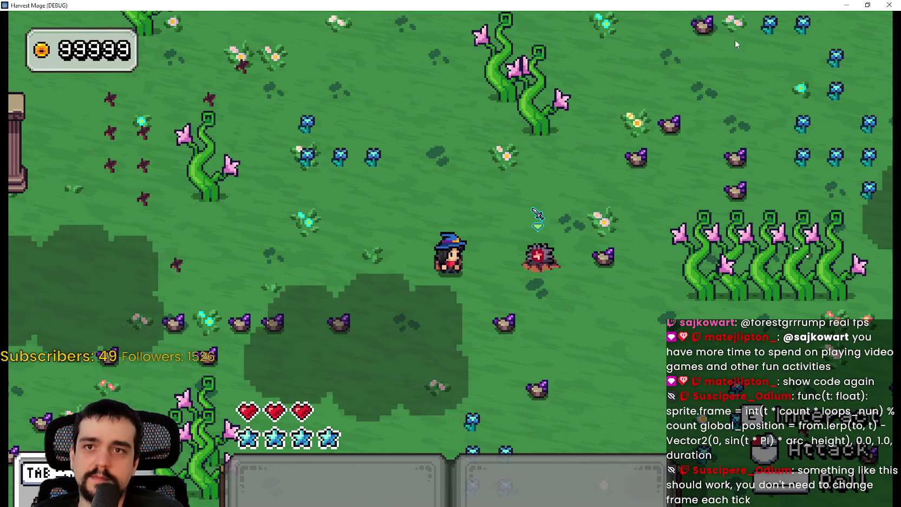
{"action": "key", "text": "F8"}
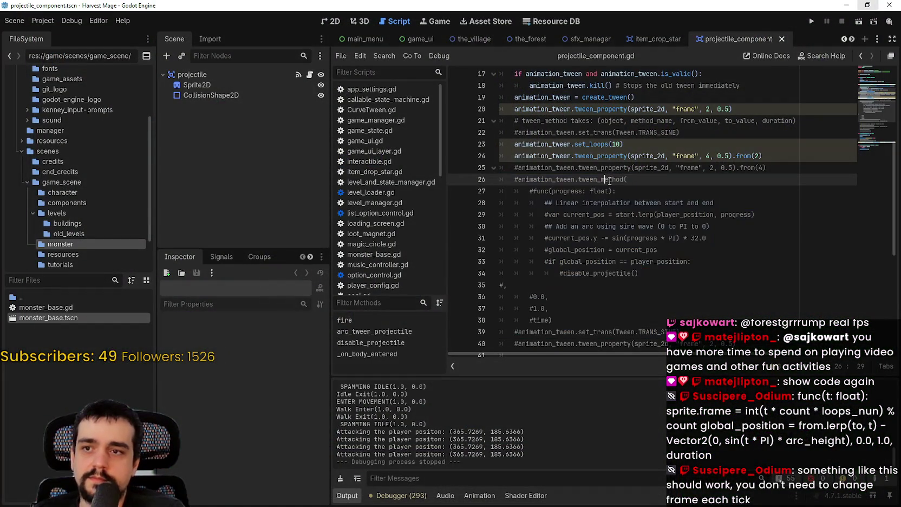
- Uncomment lines 26–39, remove the 10 from set_loops() for endless looping, and run with F5
{"action": "key", "text": "ctrl+k"}
{"action": "left_click", "coordinate": [617, 144]}
{"action": "key", "text": "BackSpace"}
{"action": "key", "text": "F5"}
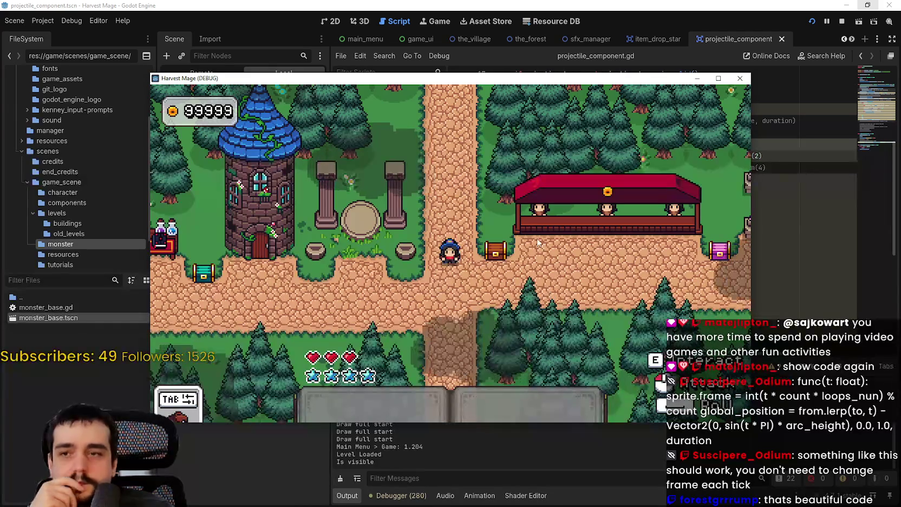
- Maximize the game window, walk right, then restore the window and return to the script editor
{"action": "left_click", "coordinate": [718, 78]}
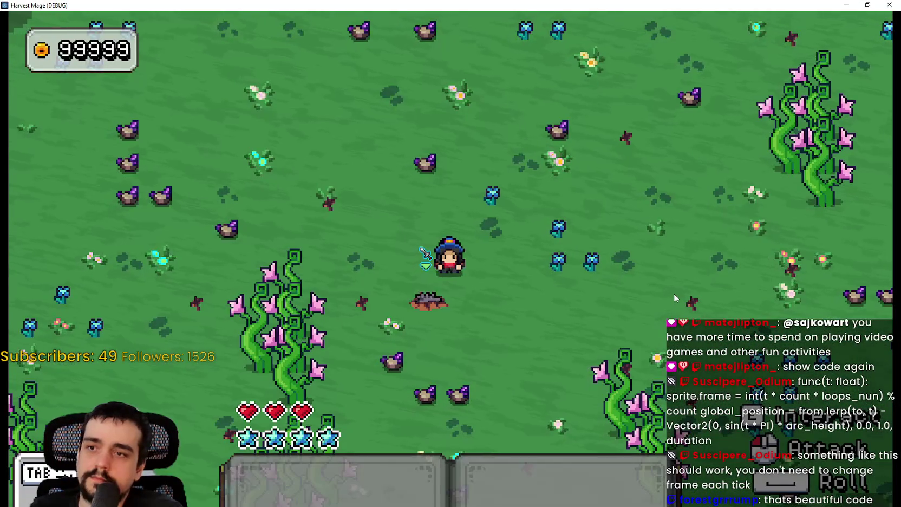
{"action": "key", "text": "d"}
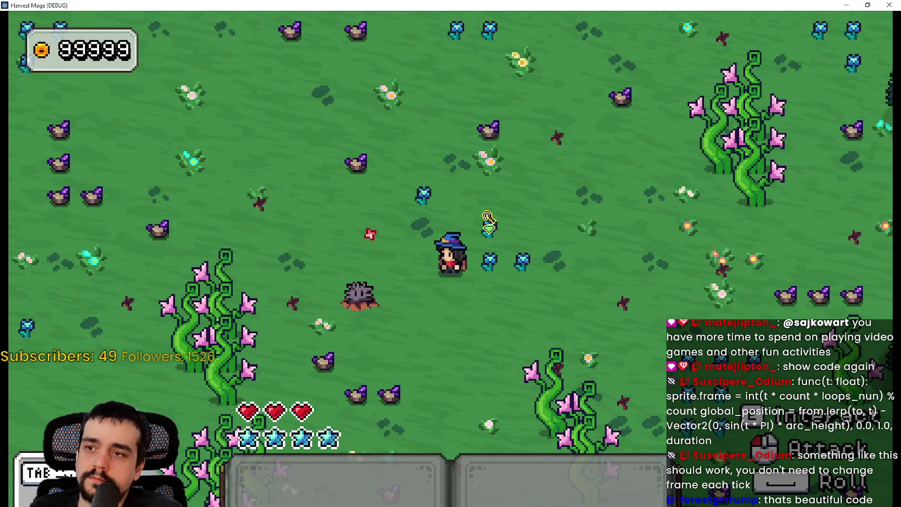
{"action": "left_click", "coordinate": [867, 5]}
{"action": "left_click", "coordinate": [765, 215]}
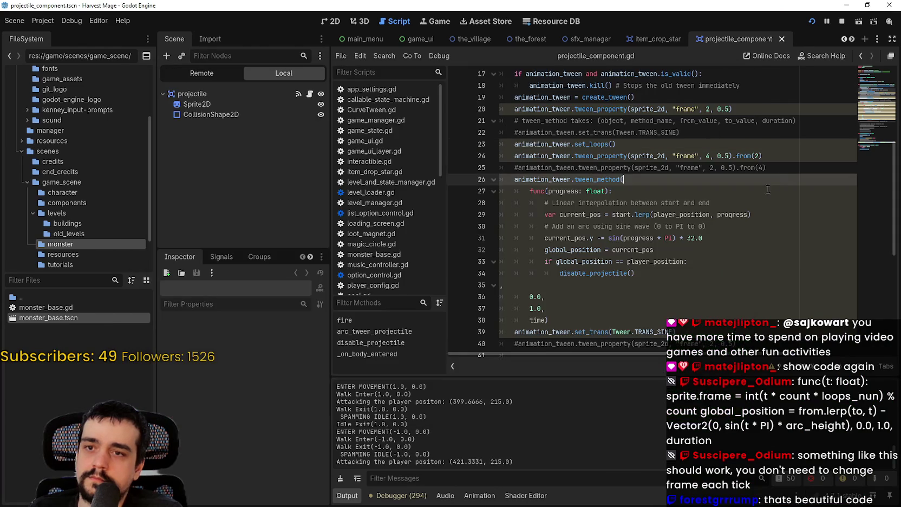
{"action": "left_click", "coordinate": [731, 214]}
{"action": "left_click", "coordinate": [761, 242]}
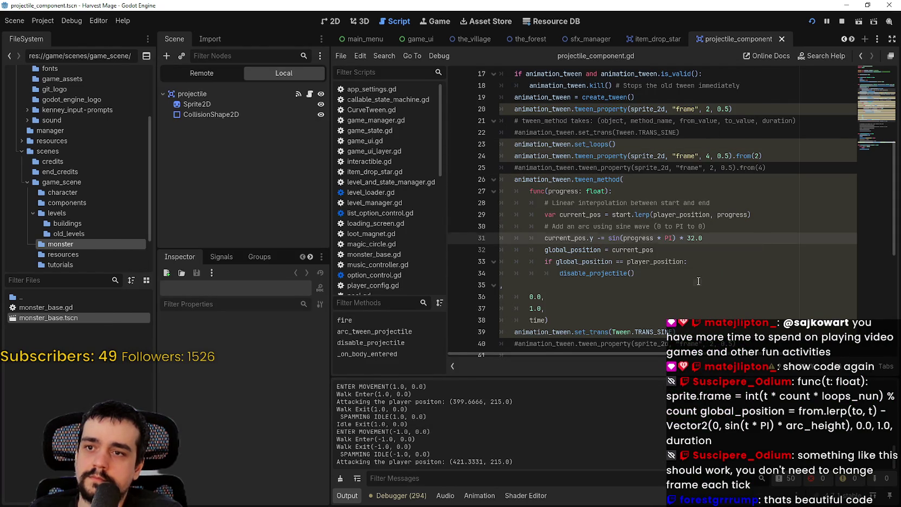
{"action": "left_click", "coordinate": [502, 284]}
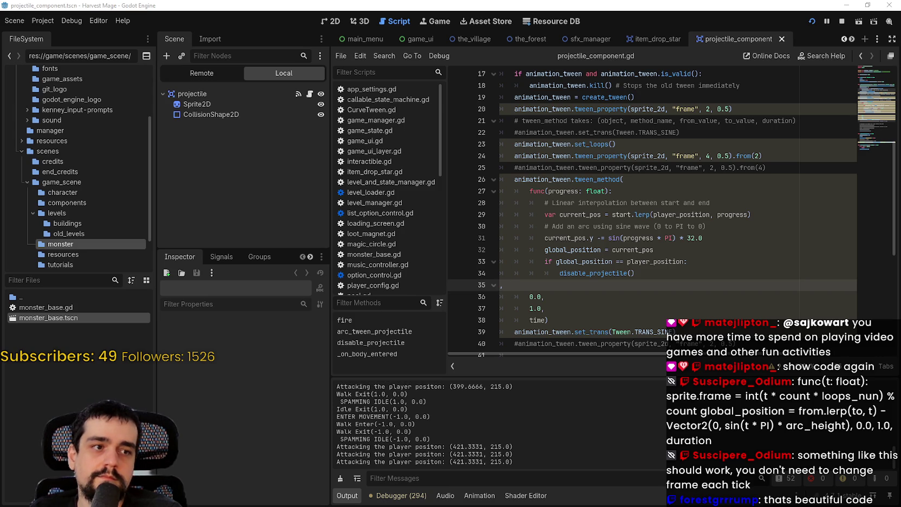
{"action": "left_click", "coordinate": [676, 179]}
{"action": "left_click", "coordinate": [672, 192]}
{"action": "key", "text": "Return"}
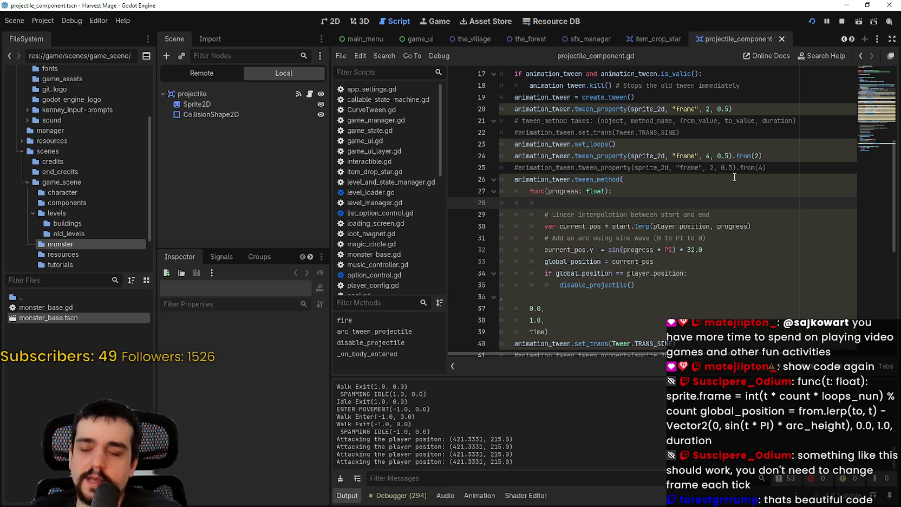
{"action": "key", "text": "ctrl+v"}
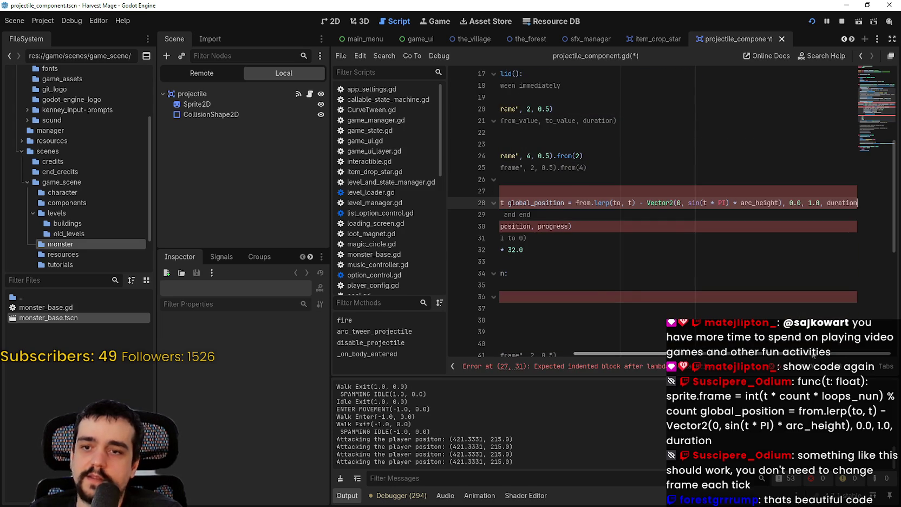
{"action": "left_click_drag", "start_coordinate": [623, 353], "coordinate": [501, 340]}
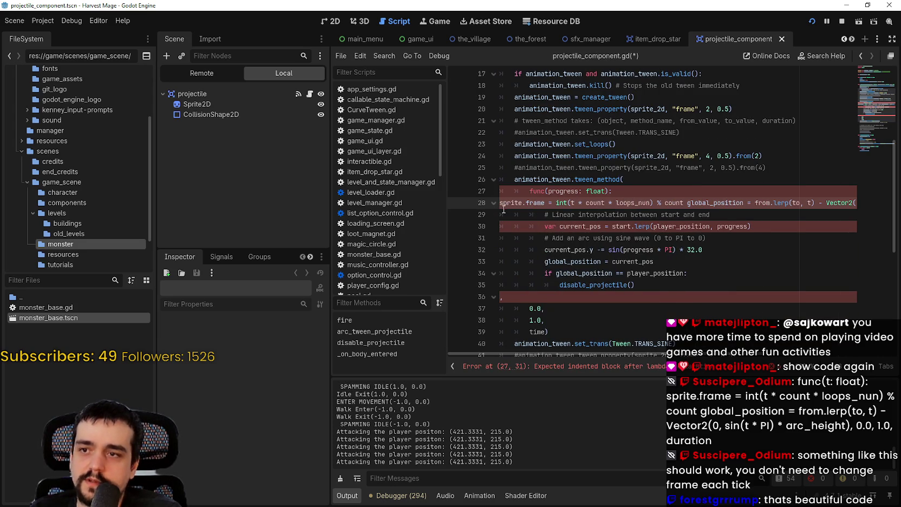
{"action": "key", "text": "Tab"}
{"action": "key", "text": "Tab"}
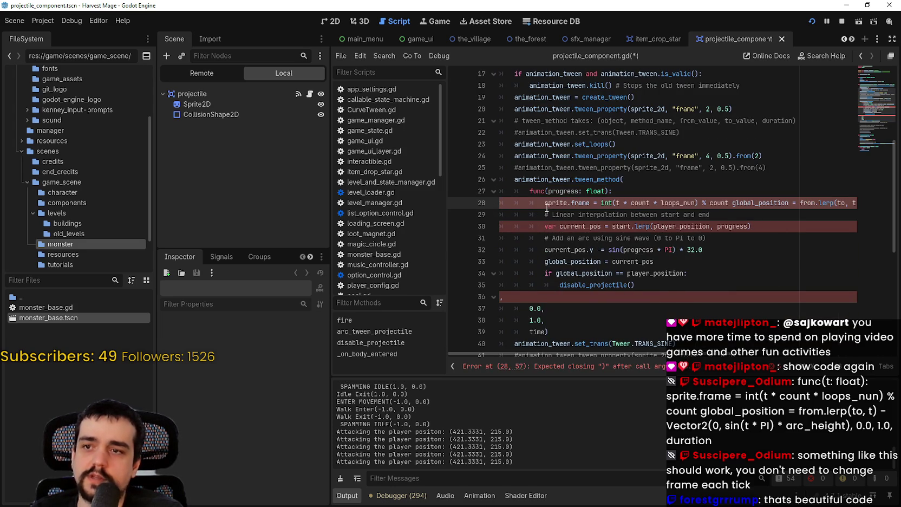
{"action": "double_click", "coordinate": [563, 202]}
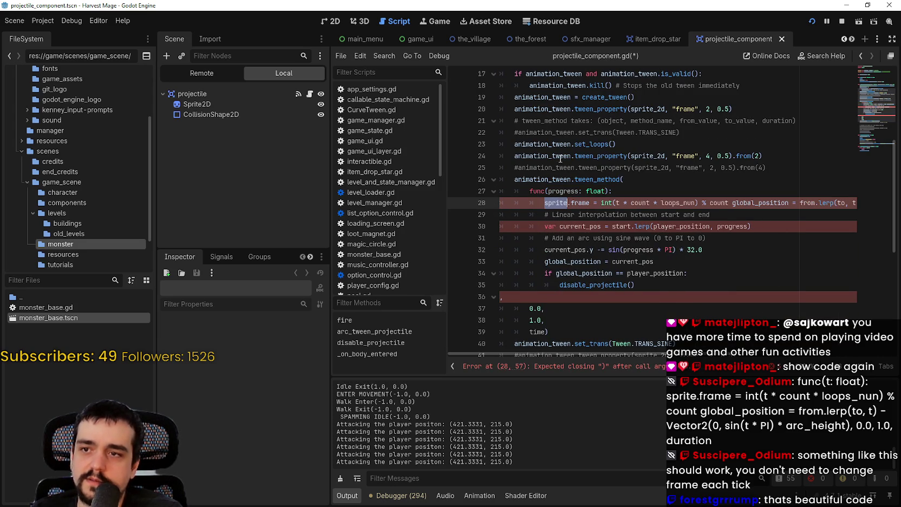
{"action": "double_click", "coordinate": [644, 156]}
{"action": "key", "text": "ctrl+c"}
{"action": "double_click", "coordinate": [553, 203]}
{"action": "key", "text": "ctrl+v"}
{"action": "double_click", "coordinate": [652, 202]}
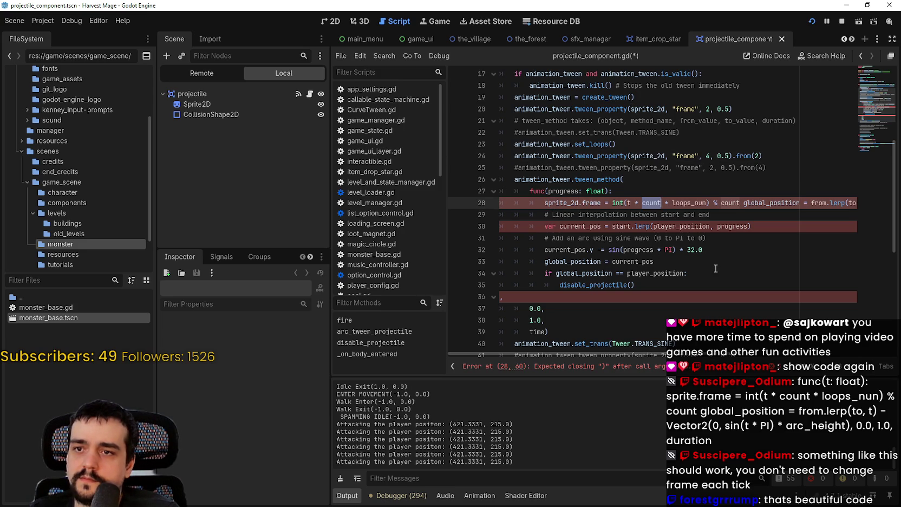
{"action": "double_click", "coordinate": [731, 202]}
{"action": "double_click", "coordinate": [676, 204]}
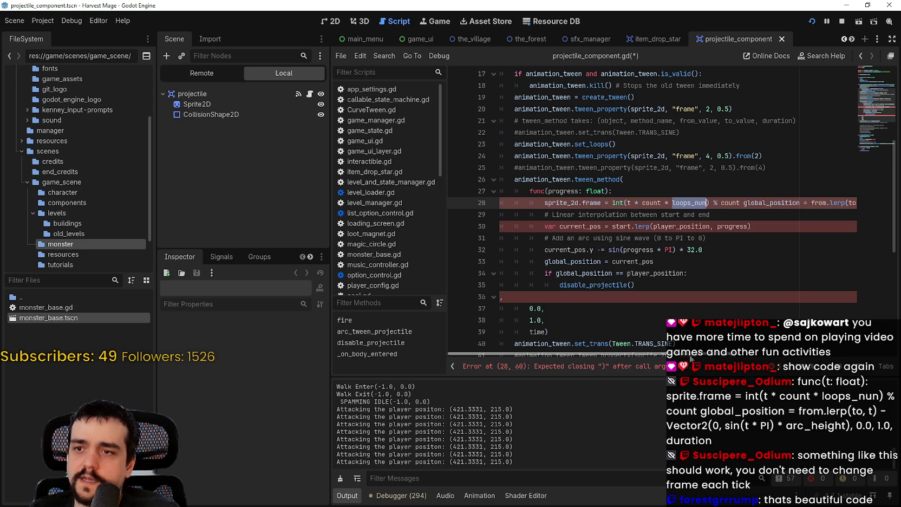
{"action": "scroll", "coordinate": [595, 323], "scroll_direction": "right", "scroll_amount": 5}
{"action": "scroll", "coordinate": [556, 322], "scroll_direction": "left", "scroll_amount": 5}
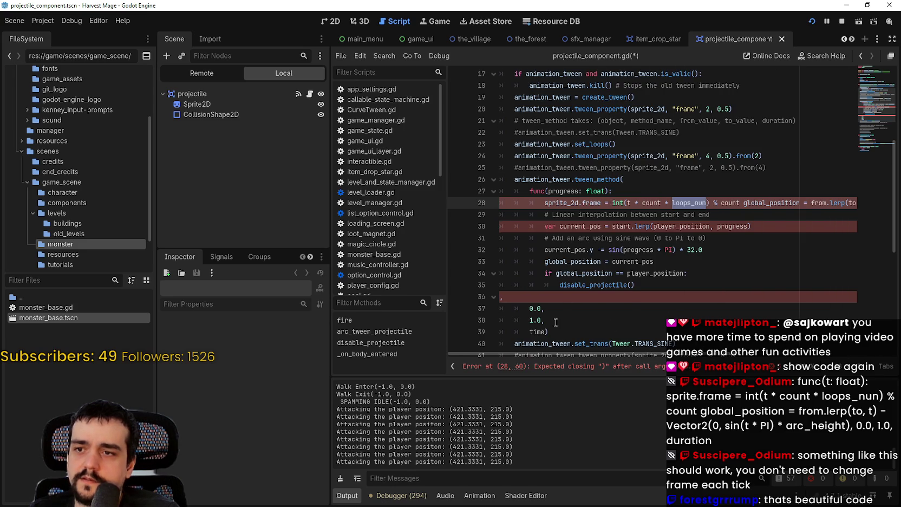
{"action": "left_click", "coordinate": [584, 225]}
{"action": "double_click", "coordinate": [725, 226]}
{"action": "left_click", "coordinate": [686, 203]}
{"action": "double_click", "coordinate": [686, 203]}
{"action": "double_click", "coordinate": [651, 203]}
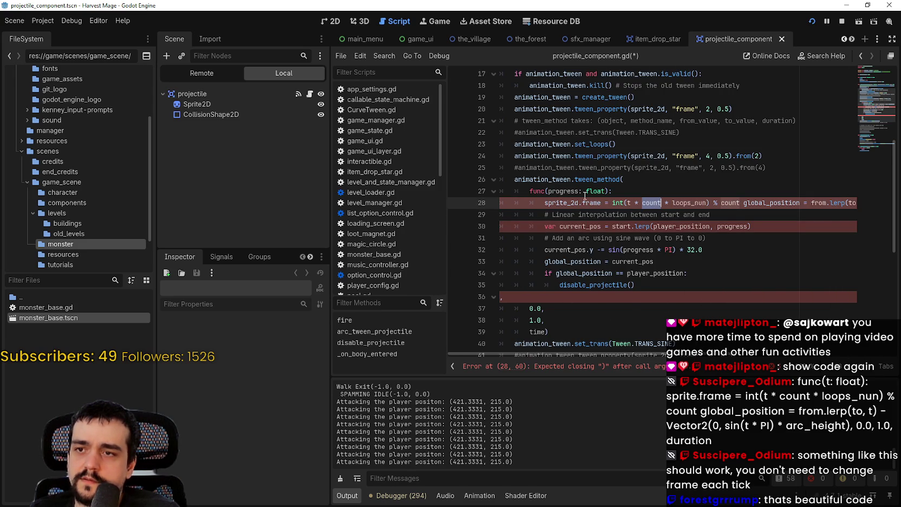
{"action": "scroll", "coordinate": [695, 355], "scroll_direction": "right", "scroll_amount": 8}
{"action": "scroll", "coordinate": [750, 364], "scroll_direction": "left", "scroll_amount": 3}
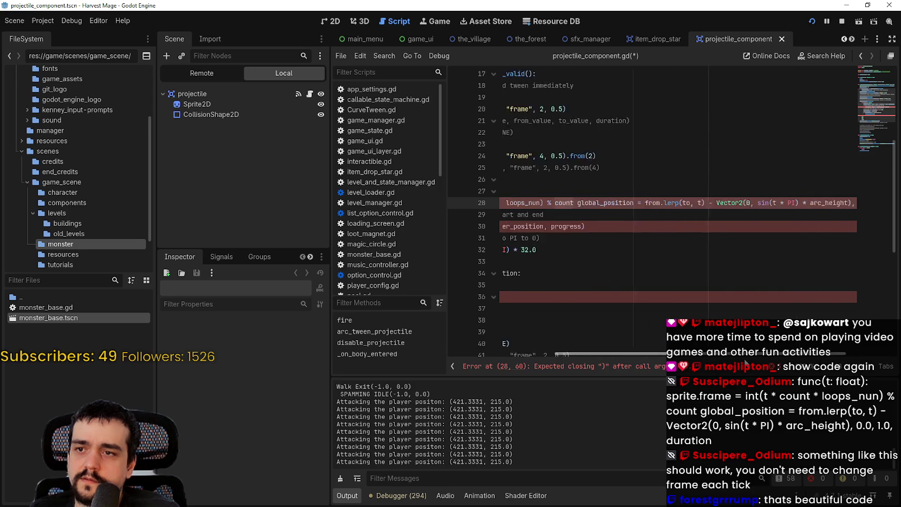
{"action": "scroll", "coordinate": [751, 364], "scroll_direction": "left", "scroll_amount": 5}
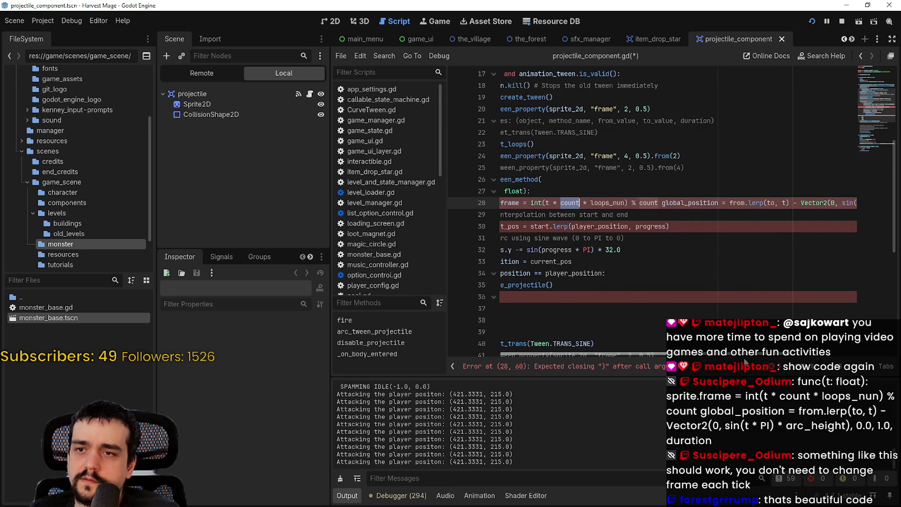
{"action": "scroll", "coordinate": [745, 363], "scroll_direction": "left", "scroll_amount": 3}
{"action": "left_click_drag", "start_coordinate": [645, 354], "coordinate": [832, 356]}
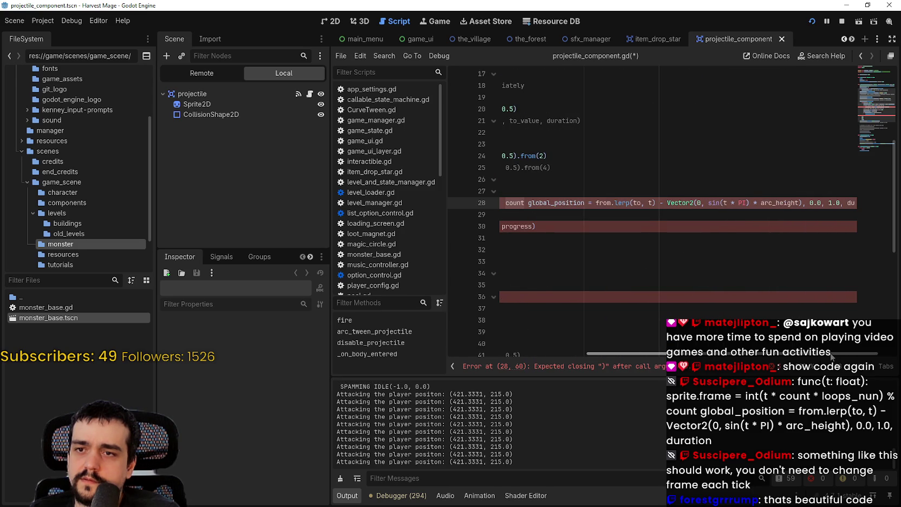
{"action": "scroll", "coordinate": [832, 356], "scroll_direction": "left", "scroll_amount": 5}
{"action": "left_click", "coordinate": [741, 202]}
{"action": "mouse_move", "coordinate": [746, 203]}
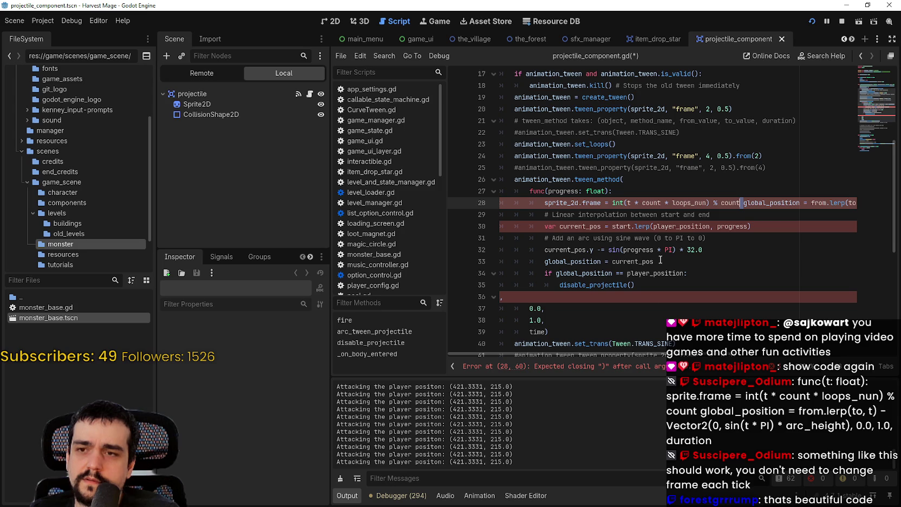
{"action": "key", "text": "Return"}
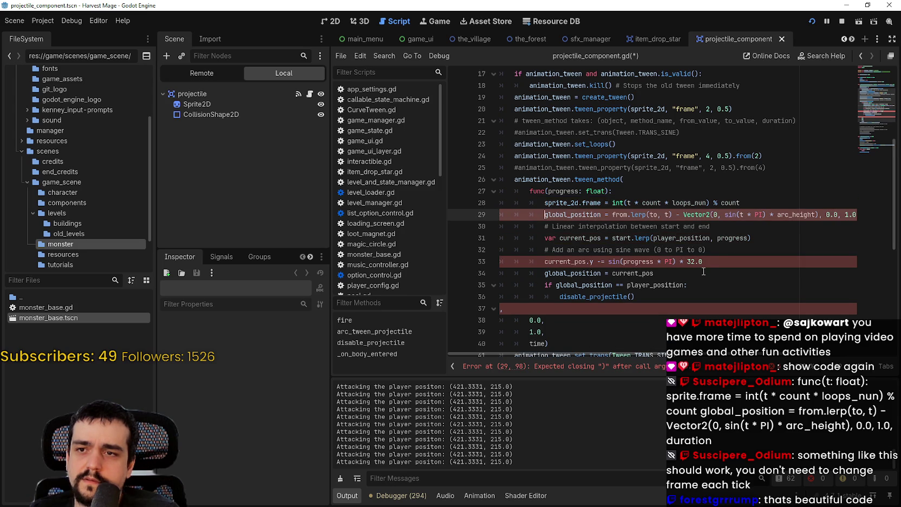
{"action": "key", "text": "ctrl+z"}
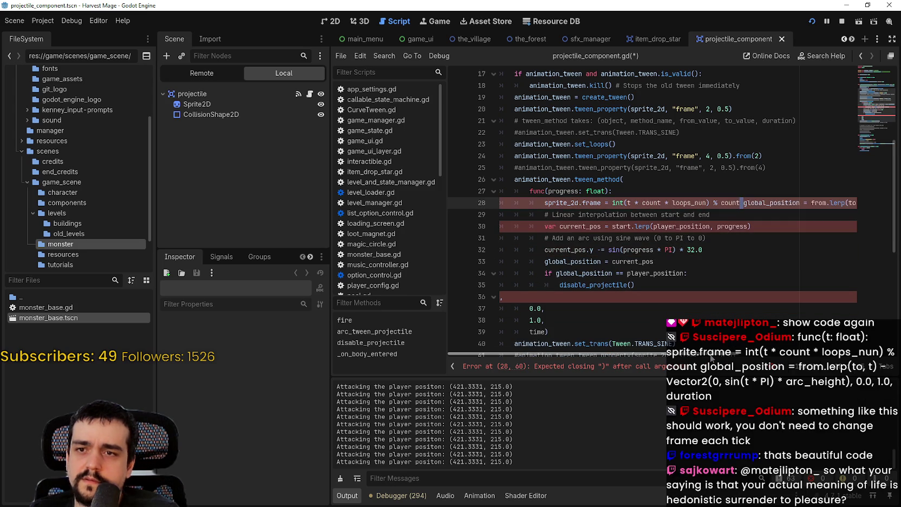
{"action": "key", "text": "ctrl+z"}
{"action": "key", "text": "ctrl+z"}
{"action": "key", "text": "ctrl+z"}
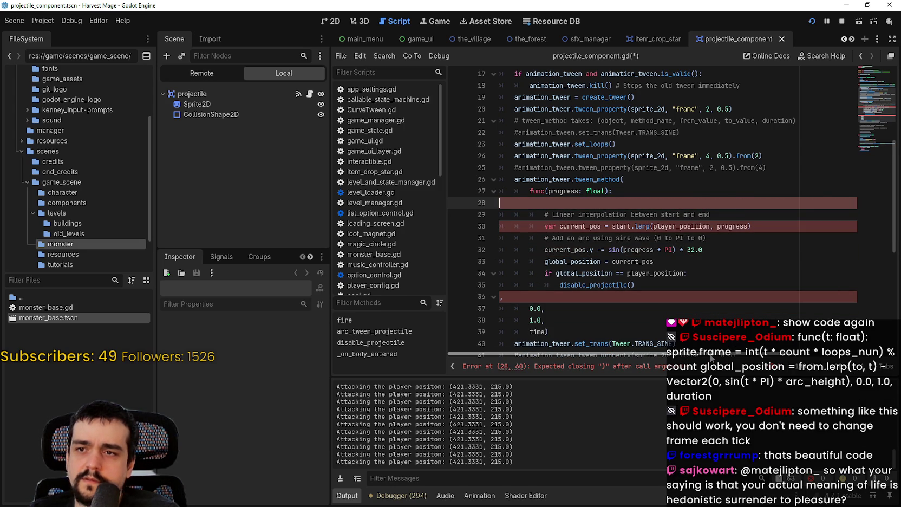
{"action": "key", "text": "ctrl+z"}
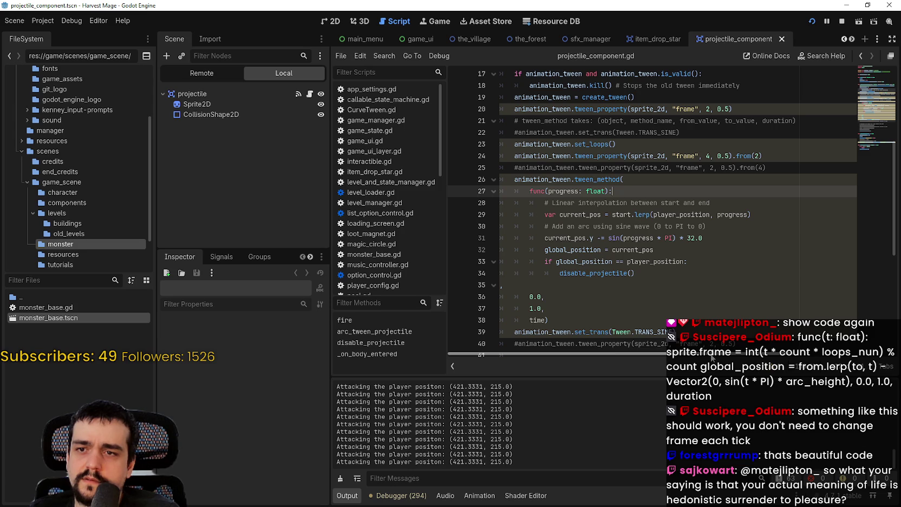
- Paste the chat's frame-and-arc line onto empty line 41 and split the position update onto its own line
{"action": "left_click", "coordinate": [709, 238]}
{"action": "left_click", "coordinate": [692, 296]}
{"action": "scroll", "coordinate": [598, 243], "scroll_direction": "down", "scroll_amount": 3}
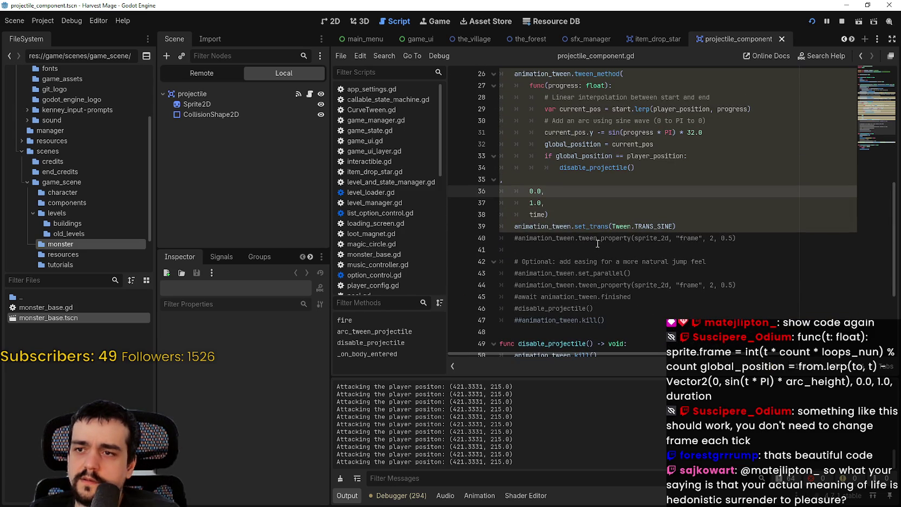
{"action": "left_click", "coordinate": [599, 244]}
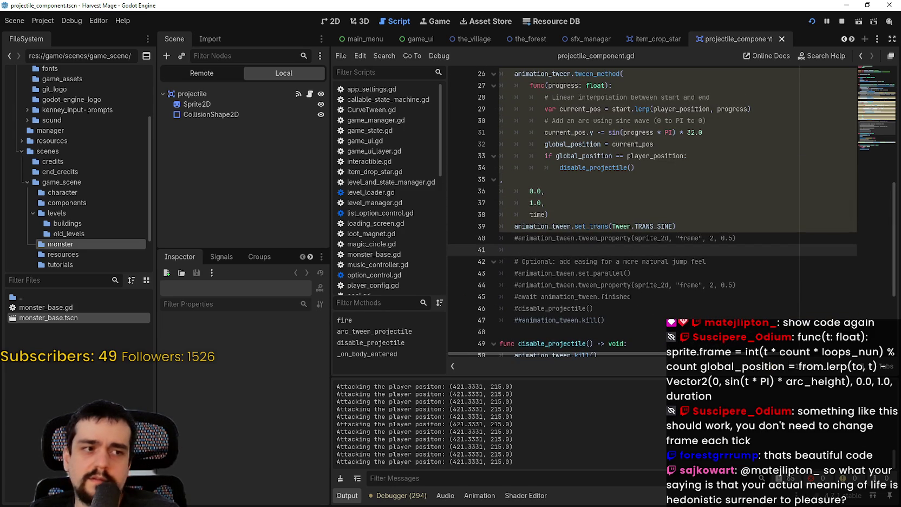
{"action": "key", "text": "ctrl+v"}
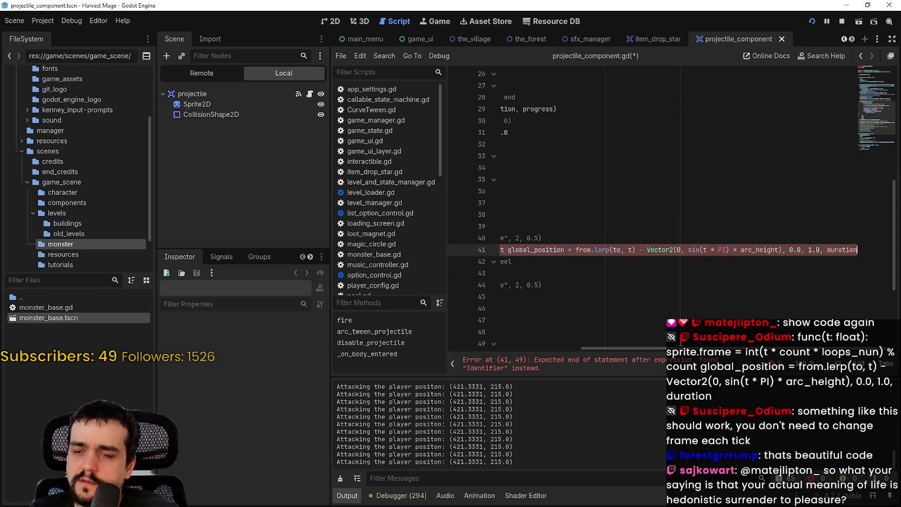
{"action": "scroll", "coordinate": [611, 351], "scroll_direction": "left", "scroll_amount": 10}
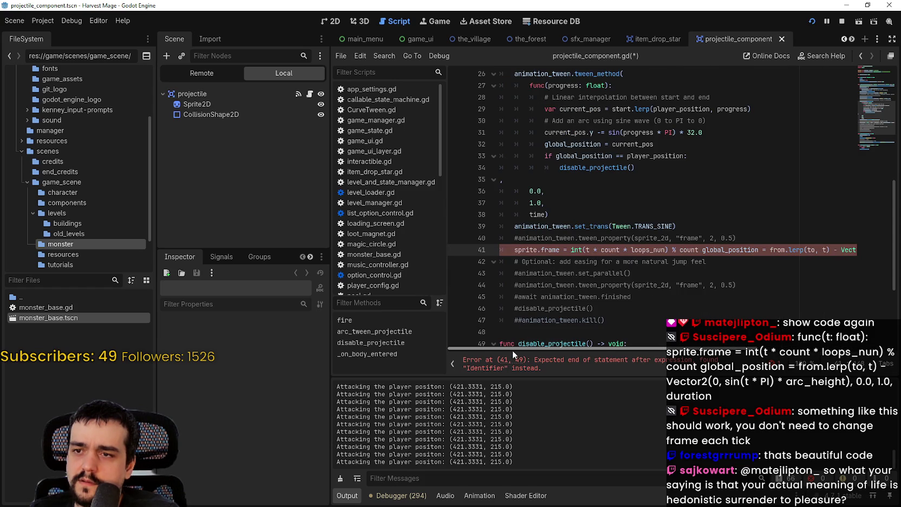
{"action": "scroll", "coordinate": [560, 347], "scroll_direction": "right", "scroll_amount": 3}
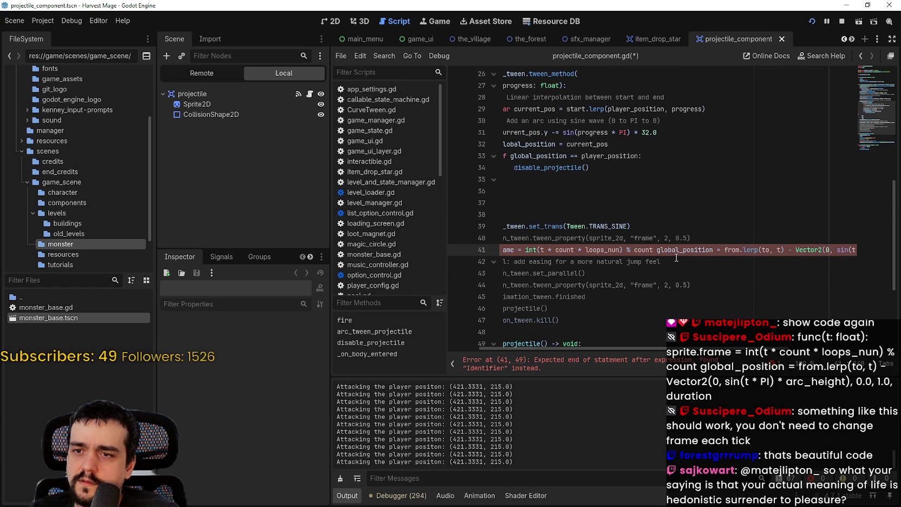
{"action": "left_click", "coordinate": [653, 249]}
{"action": "key", "text": "Return"}
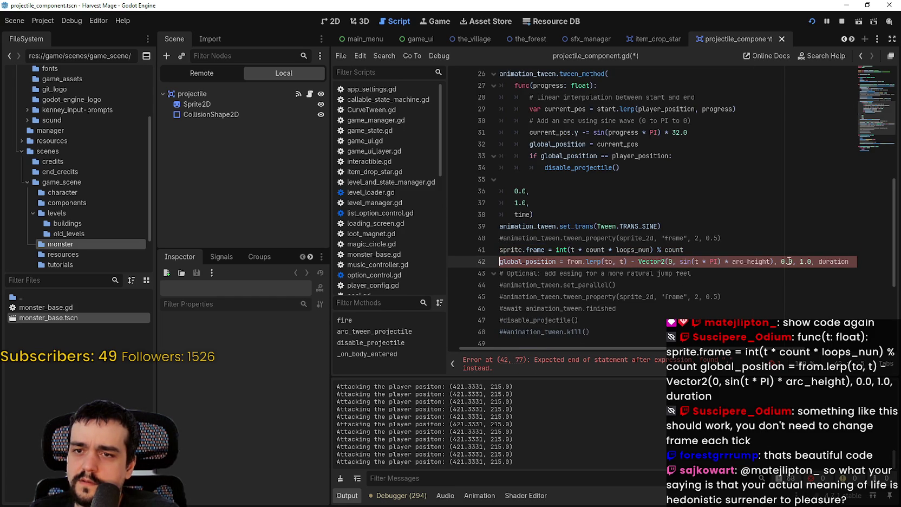
- Select the two pasted lines 41–42 and delete them, restoring the tween ending at set_trans(Tween.TRANS_SINE)
{"action": "left_click_drag", "start_coordinate": [741, 350], "coordinate": [797, 350]}
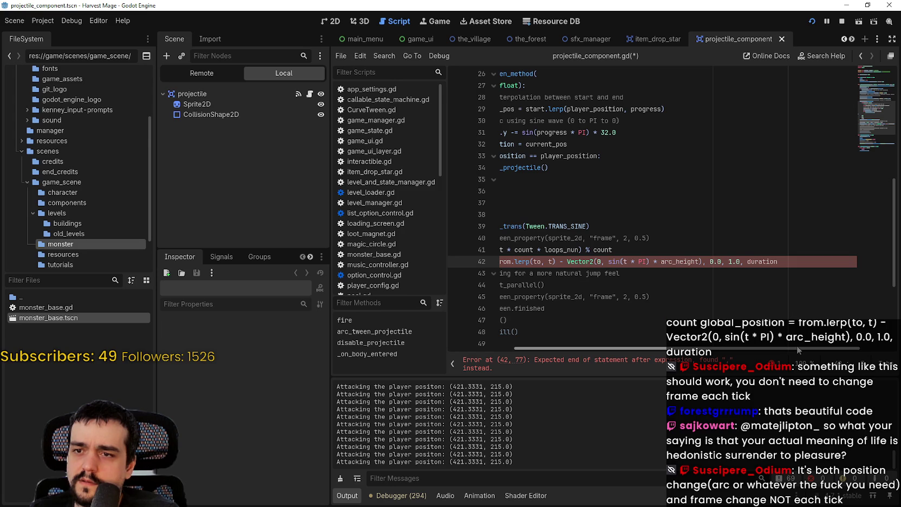
{"action": "left_click_drag", "start_coordinate": [797, 350], "coordinate": [686, 350]}
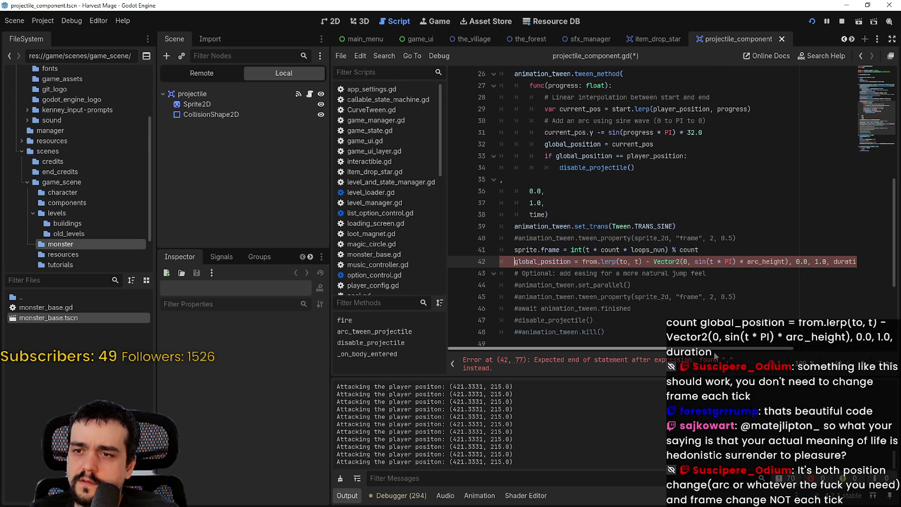
{"action": "left_click_drag", "start_coordinate": [723, 352], "coordinate": [830, 346]}
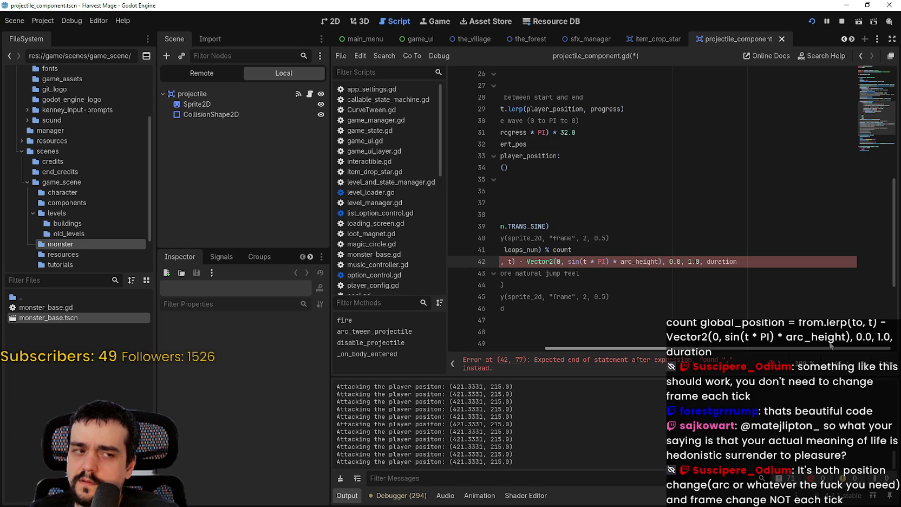
{"action": "key", "text": "Home"}
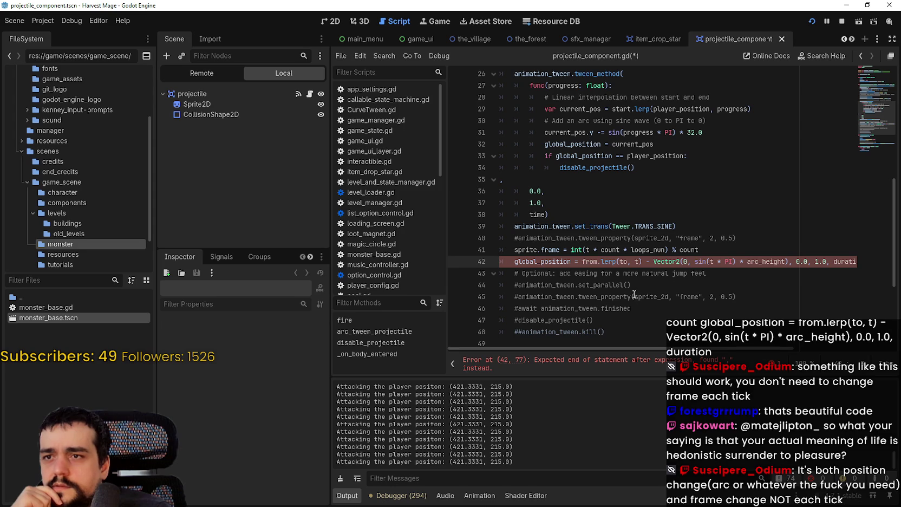
{"action": "scroll", "coordinate": [671, 268], "scroll_direction": "up", "scroll_amount": 1}
{"action": "left_click", "coordinate": [821, 296]}
{"action": "mouse_move", "coordinate": [834, 297]}
{"action": "left_mouse_down"}
{"action": "mouse_move", "coordinate": [853, 296]}
{"action": "mouse_move", "coordinate": [406, 277]}
{"action": "left_mouse_up"}
{"action": "key", "text": "BackSpace"}
{"action": "key", "text": "BackSpace"}
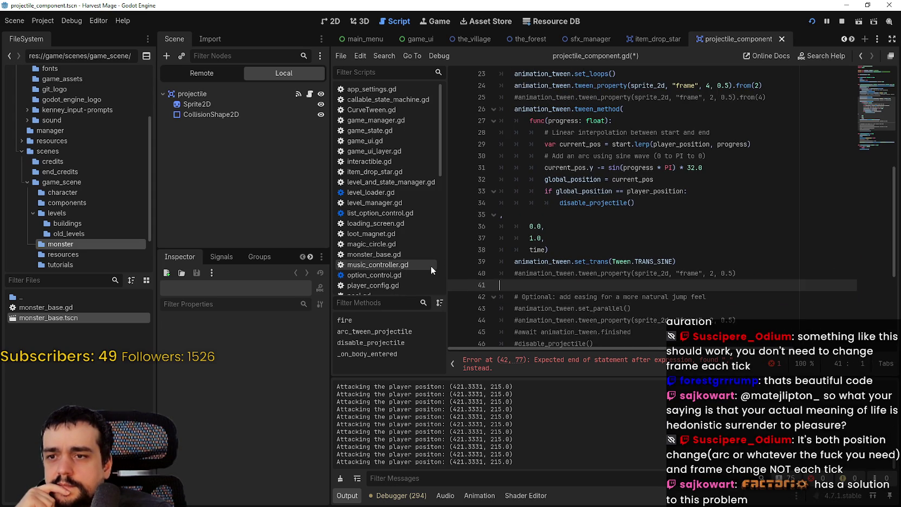
{"action": "left_click", "coordinate": [548, 224]}
{"action": "scroll", "coordinate": [547, 223], "scroll_direction": "up", "scroll_amount": 4}
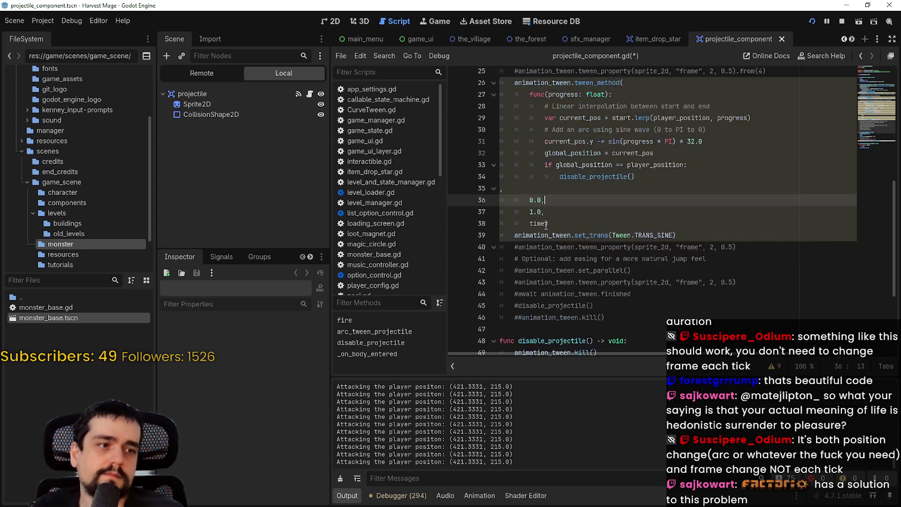
{"action": "key", "text": "ctrl+s"}
{"action": "scroll", "coordinate": [558, 218], "scroll_direction": "up", "scroll_amount": 4}
{"action": "left_click", "coordinate": [561, 226]}
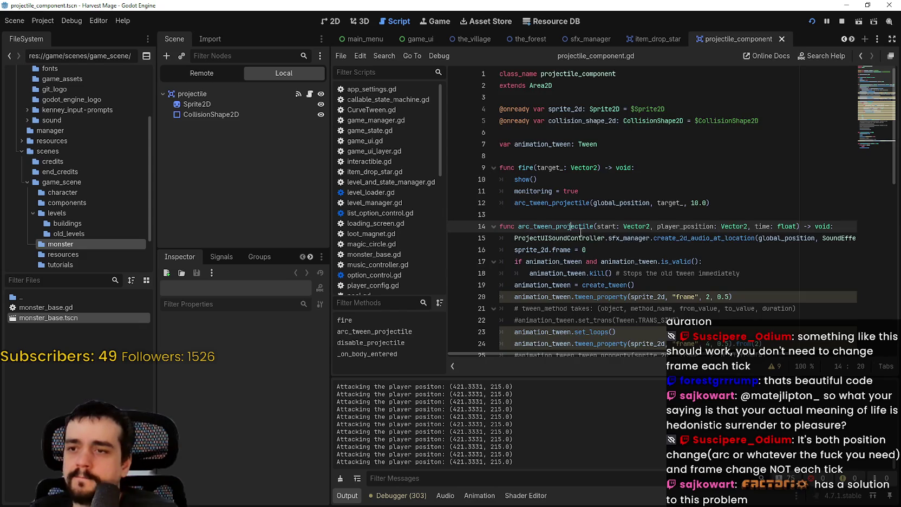
{"action": "scroll", "coordinate": [582, 232], "scroll_direction": "down", "scroll_amount": 3}
{"action": "left_click", "coordinate": [647, 274]}
{"action": "scroll", "coordinate": [645, 273], "scroll_direction": "down", "scroll_amount": 2}
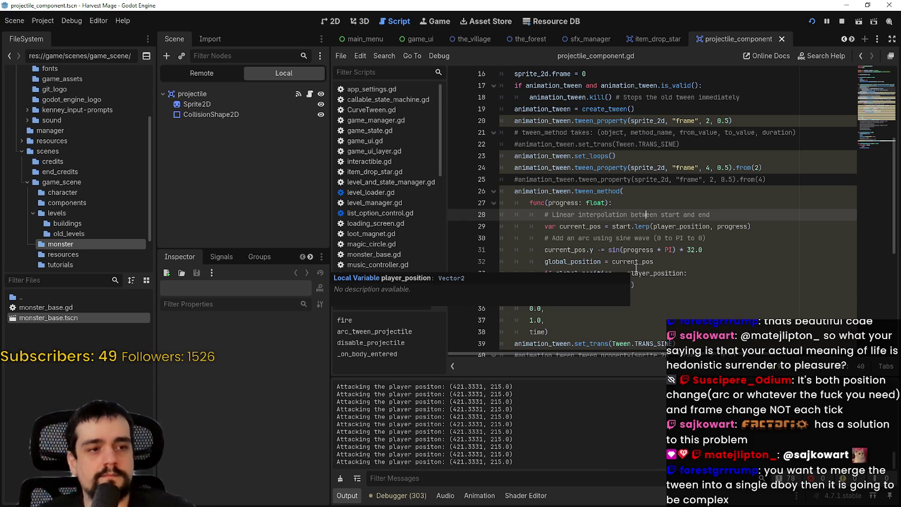
{"action": "left_click", "coordinate": [663, 188]}
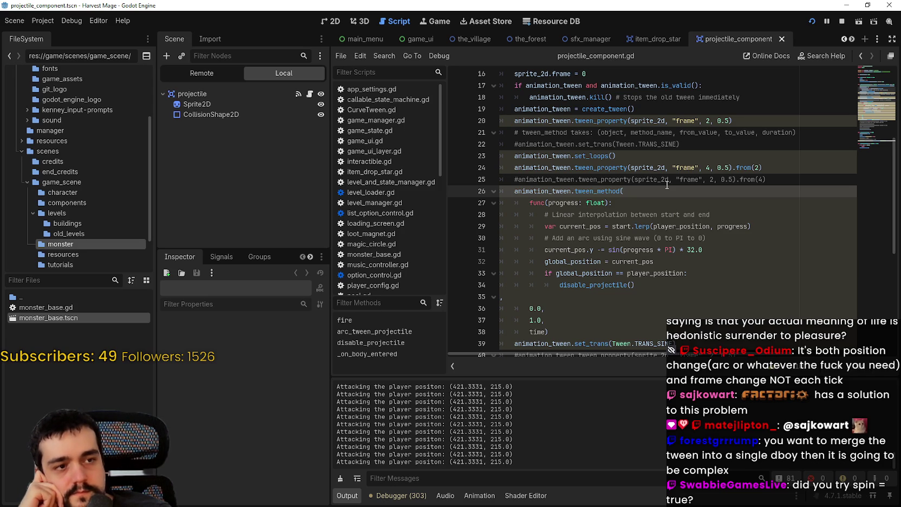
{"action": "scroll", "coordinate": [679, 196], "scroll_direction": "up", "scroll_amount": 1}
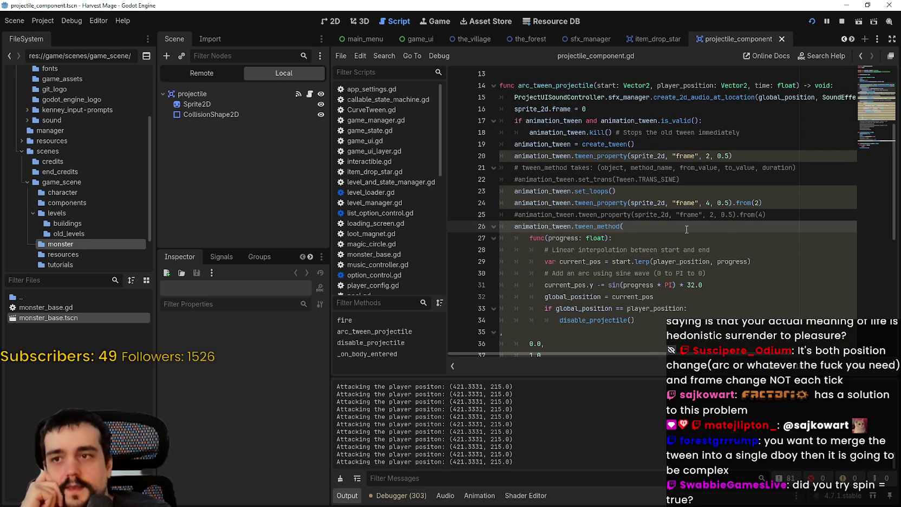
{"action": "double_click", "coordinate": [643, 201]}
{"action": "left_click", "coordinate": [639, 201]}
{"action": "key", "text": "Up"}
{"action": "key", "text": "Up"}
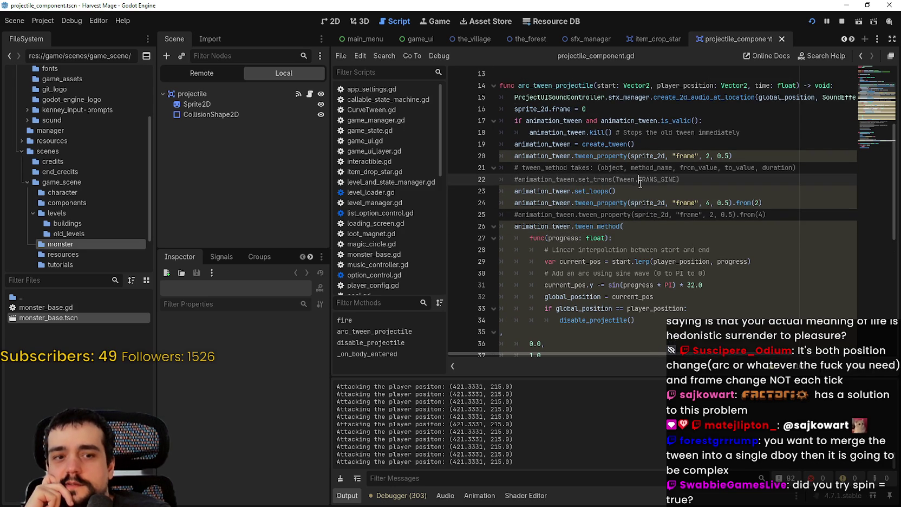
{"action": "left_click", "coordinate": [648, 191]}
{"action": "mouse_move", "coordinate": [680, 179]}
{"action": "left_mouse_down"}
{"action": "mouse_move", "coordinate": [503, 157]}
{"action": "mouse_move", "coordinate": [502, 174]}
{"action": "left_mouse_up"}
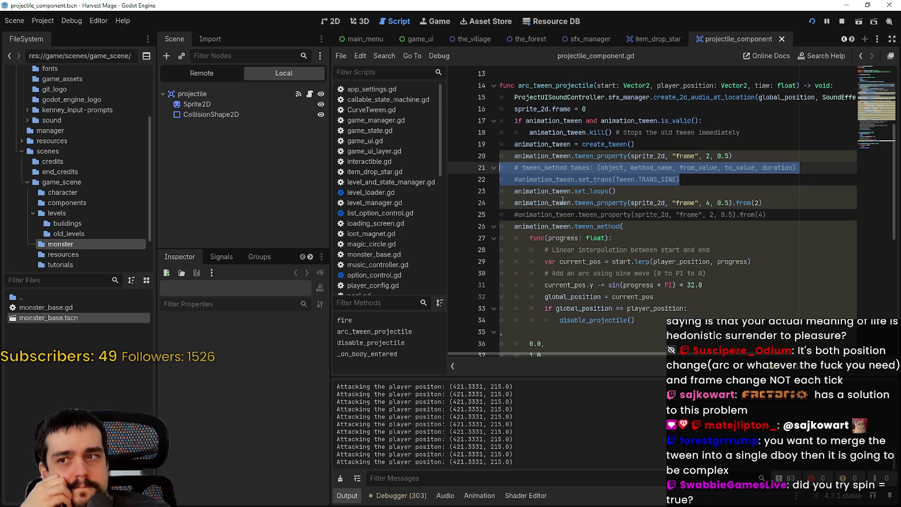
{"action": "key", "text": "Down"}
{"action": "key", "text": "Down"}
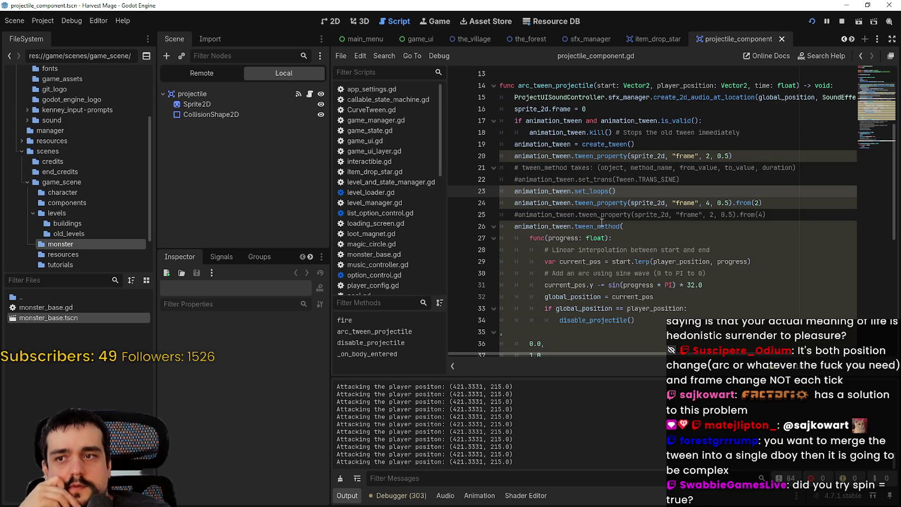
{"action": "double_click", "coordinate": [600, 226]}
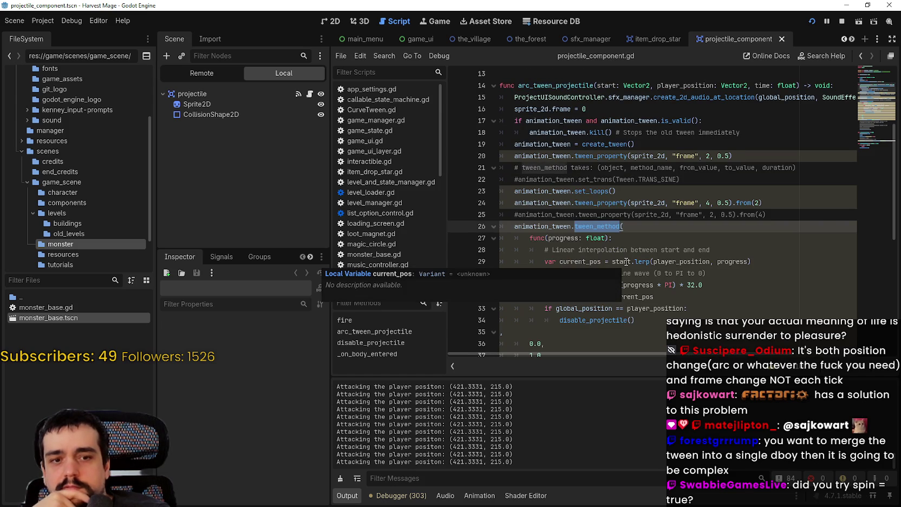
{"action": "key", "text": "Up"}
{"action": "key", "text": "Up"}
{"action": "key", "text": "End"}
{"action": "key", "text": "shift+Up"}
{"action": "key", "text": "shift+Home"}
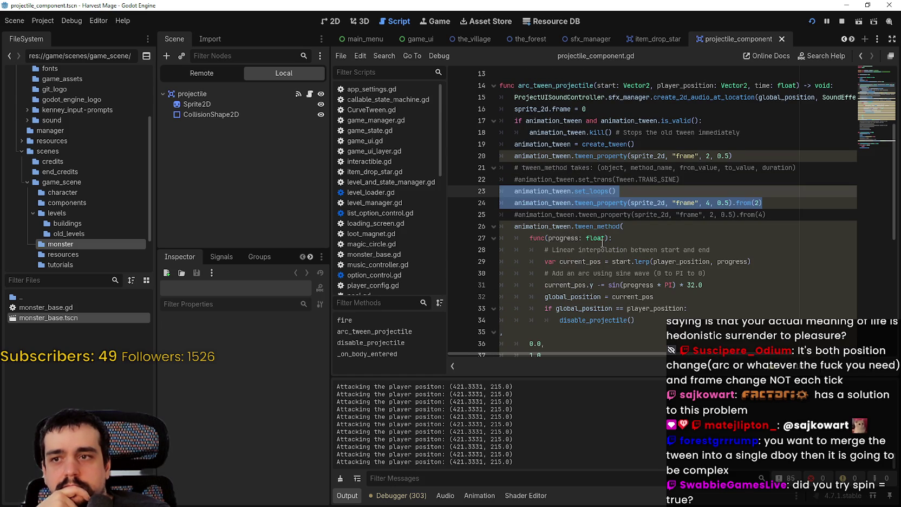
{"action": "scroll", "coordinate": [602, 238], "scroll_direction": "down", "scroll_amount": 1}
{"action": "left_click", "coordinate": [653, 193]}
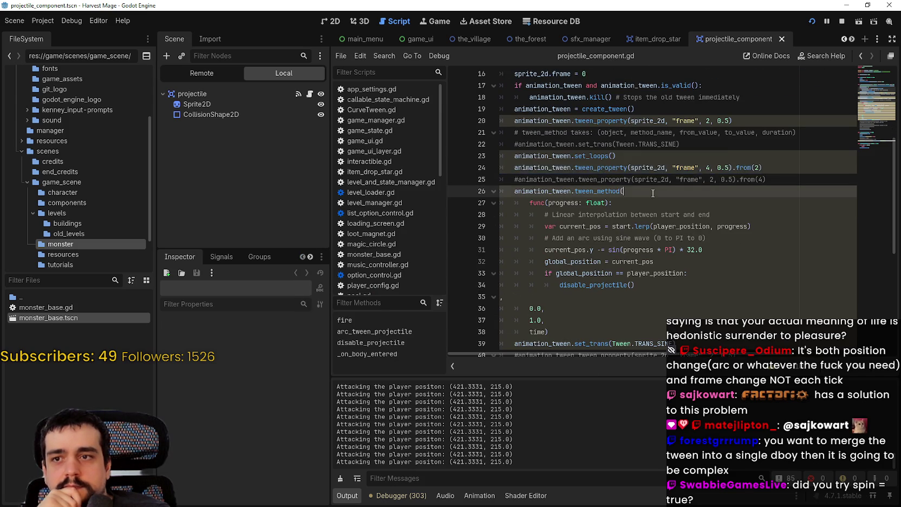
{"action": "left_click_drag", "start_coordinate": [653, 194], "coordinate": [497, 165]}
{"action": "key", "text": "alt+Tab"}
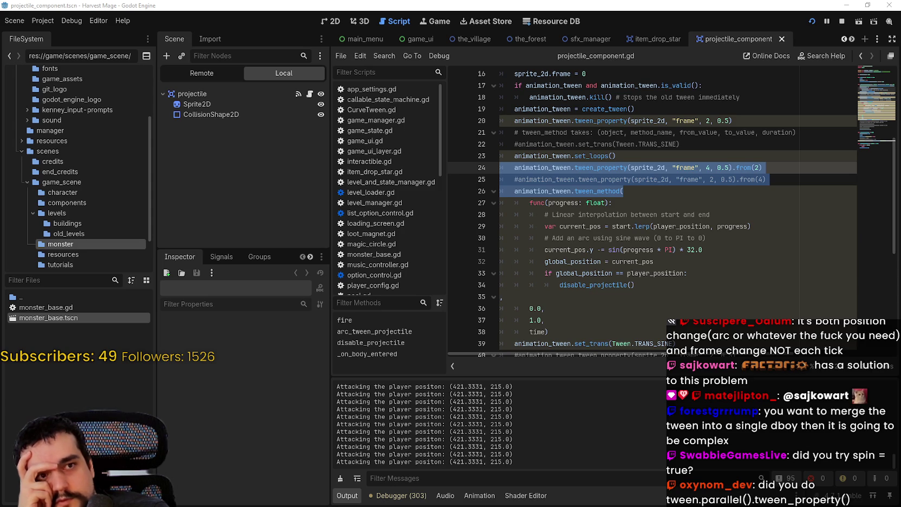
{"action": "key", "text": "alt+Tab"}
{"action": "mouse_move", "coordinate": [595, 249]}
{"action": "left_mouse_down"}
{"action": "mouse_move", "coordinate": [589, 258]}
{"action": "mouse_move", "coordinate": [348, 236]}
{"action": "left_mouse_up"}
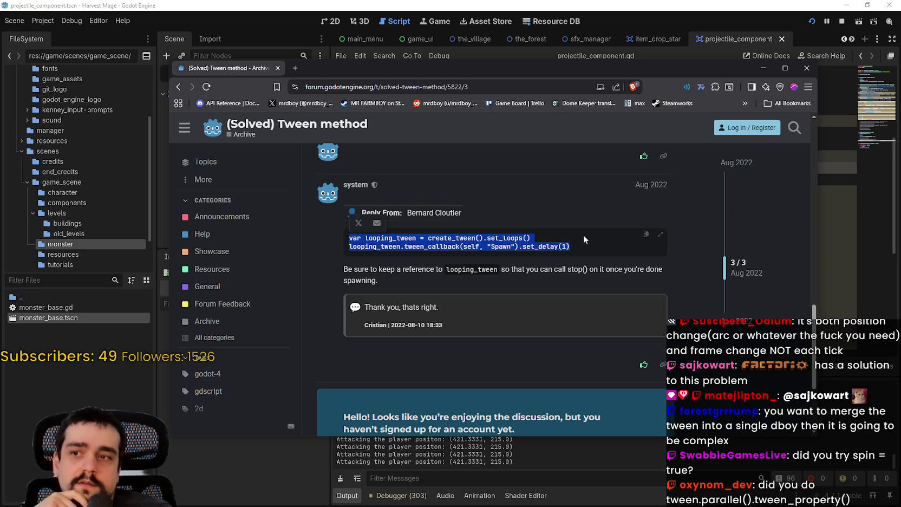
{"action": "left_click", "coordinate": [572, 246]}
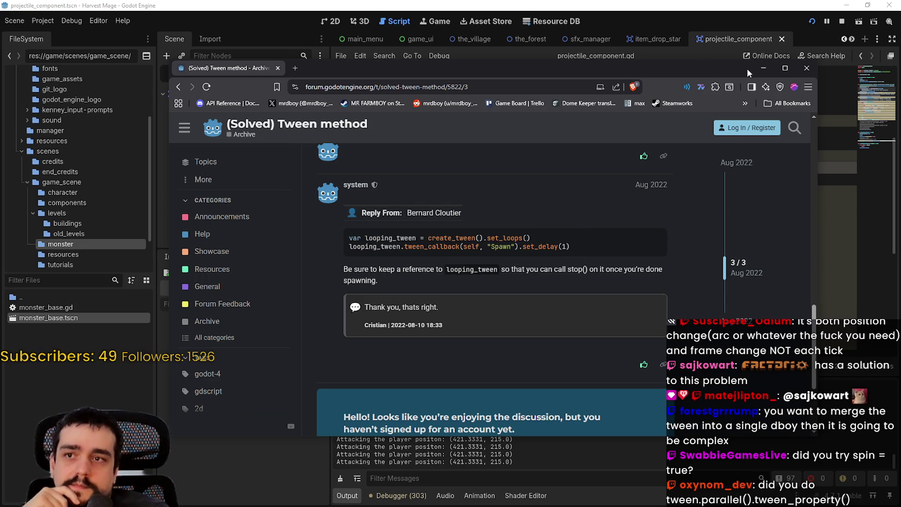
{"action": "left_click", "coordinate": [807, 69]}
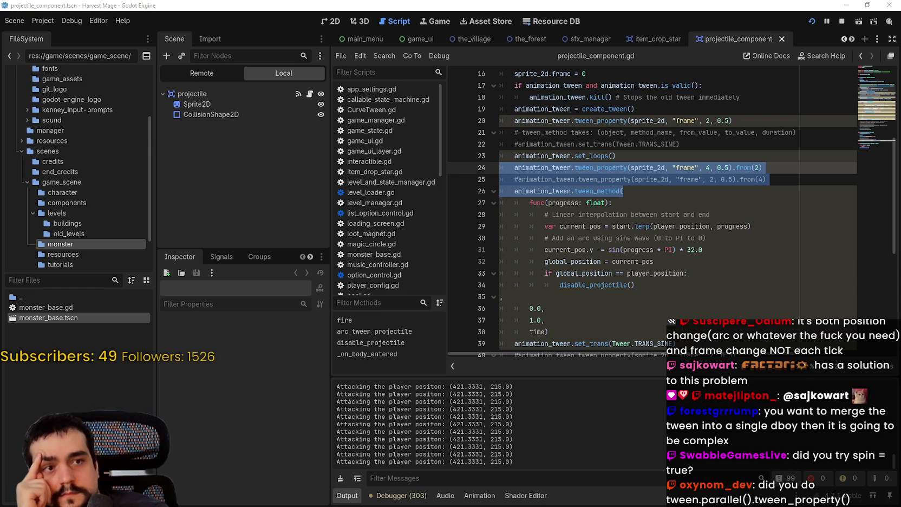
{"action": "key", "text": "alt+Tab"}
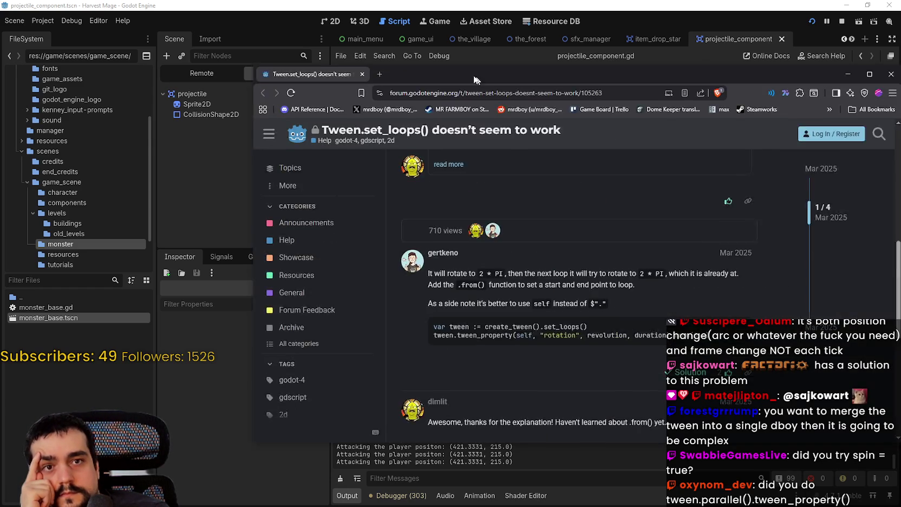
{"action": "scroll", "coordinate": [434, 339], "scroll_direction": "down", "scroll_amount": 1}
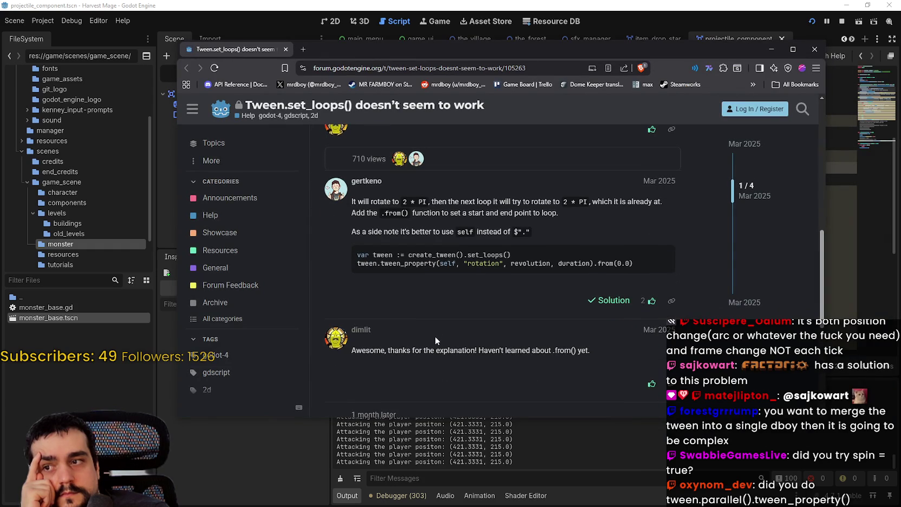
{"action": "scroll", "coordinate": [432, 325], "scroll_direction": "down", "scroll_amount": 3}
{"action": "scroll", "coordinate": [435, 310], "scroll_direction": "up", "scroll_amount": 7}
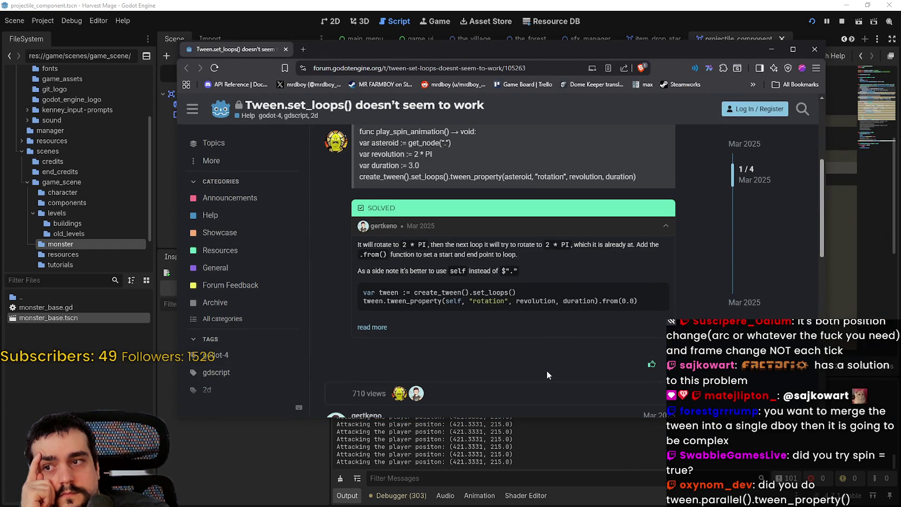
{"action": "left_click", "coordinate": [815, 49]}
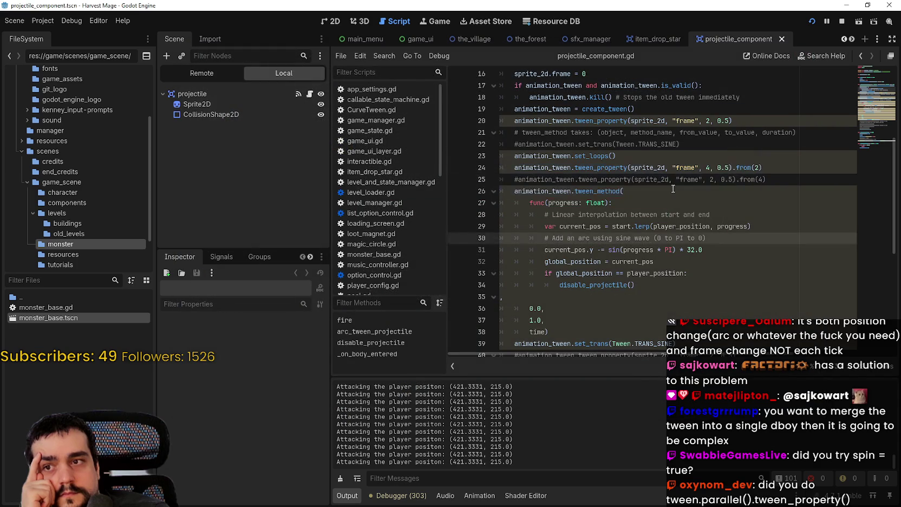
- Chain .parallel() before the frame tween_property on line 24 using autocomplete
{"action": "left_click", "coordinate": [775, 157]}
{"action": "left_click", "coordinate": [779, 169]}
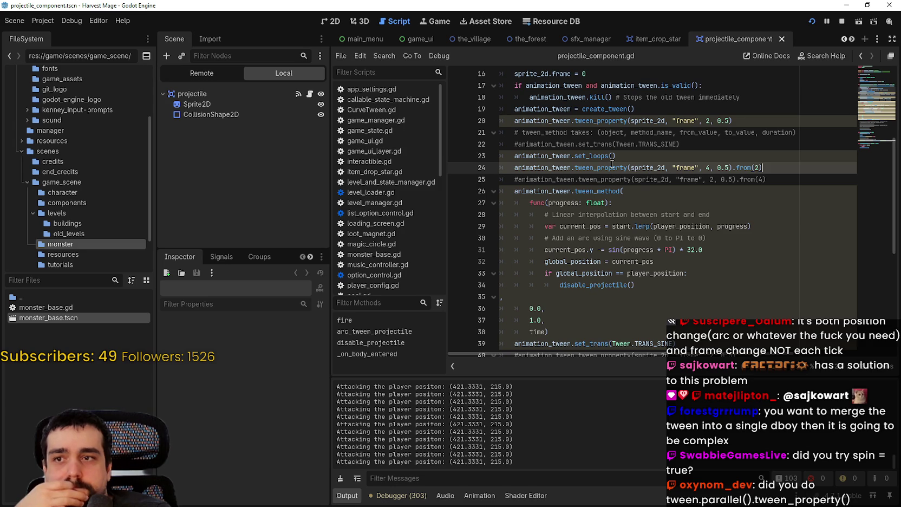
{"action": "mouse_move", "coordinate": [612, 164]}
{"action": "left_click", "coordinate": [572, 156]}
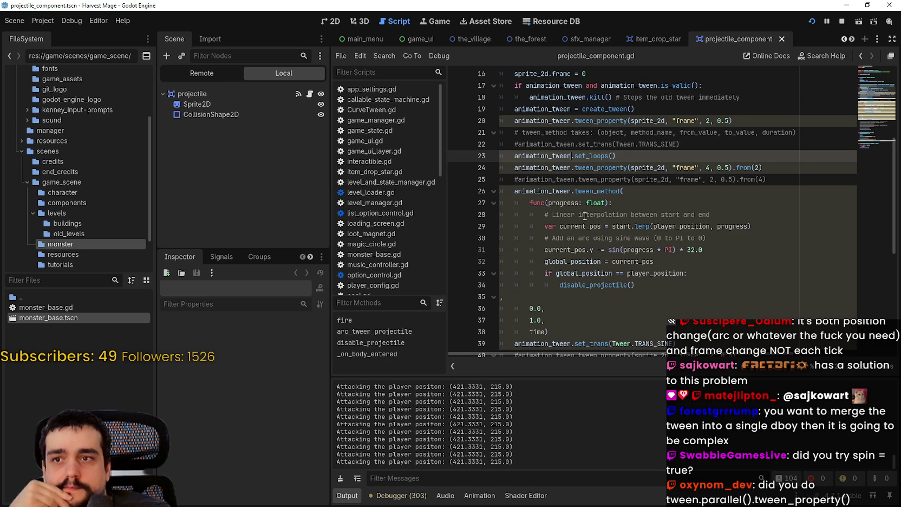
{"action": "left_click", "coordinate": [695, 144]}
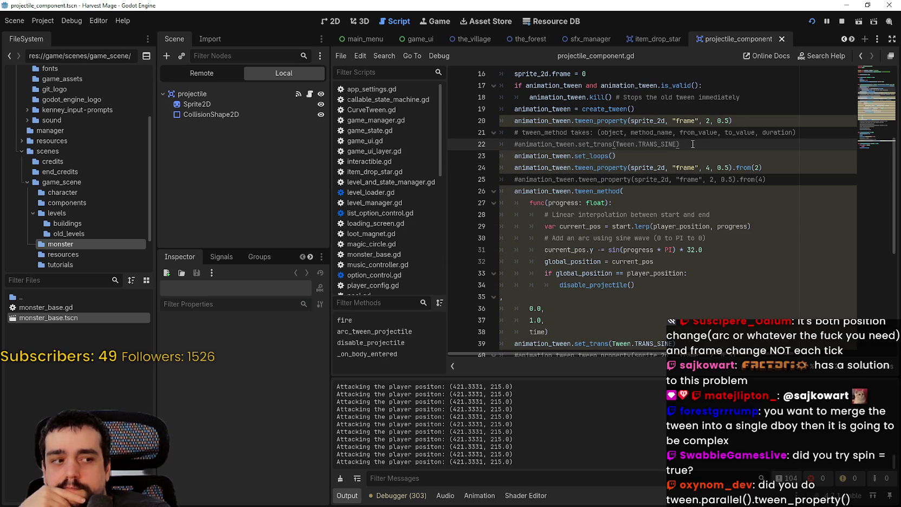
{"action": "left_click", "coordinate": [575, 167]}
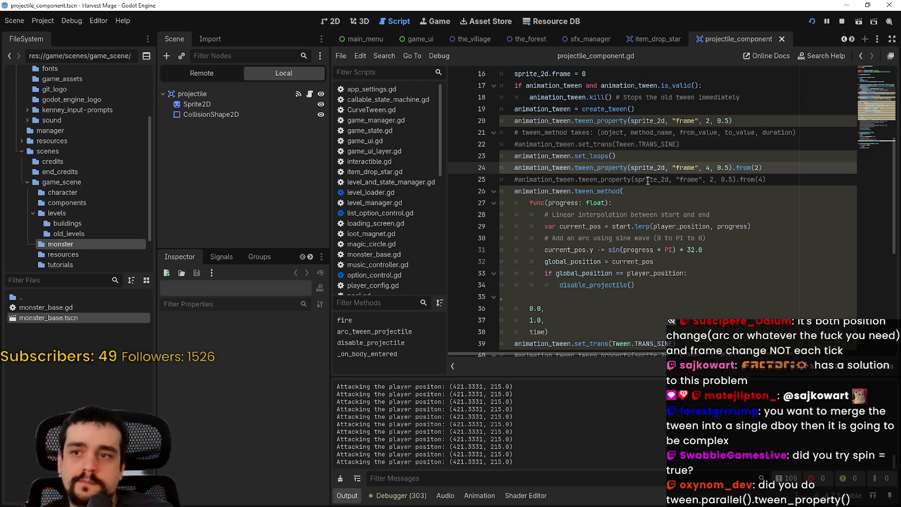
{"action": "type", "text": ".par"}
{"action": "key", "text": "Return"}
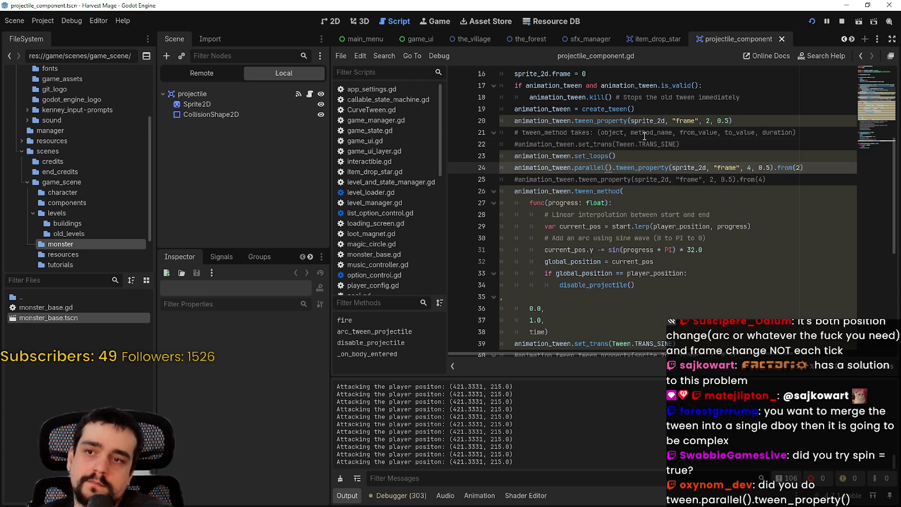
- Stop the game that is still running
{"action": "left_click", "coordinate": [644, 142]}
{"action": "left_click", "coordinate": [648, 157]}
{"action": "left_click", "coordinate": [842, 22]}
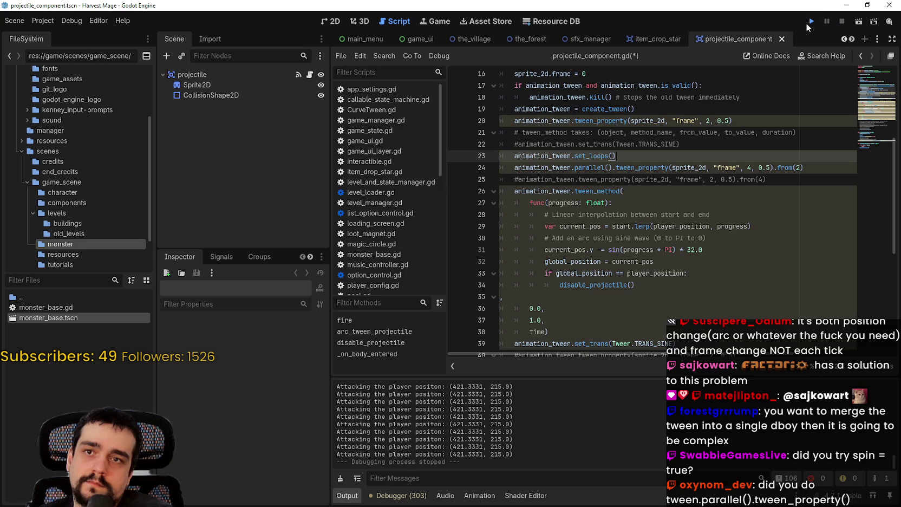
- Launch the game, continue the save, walk into the forest to watch the projectile, then close it
{"action": "left_click", "coordinate": [809, 24]}
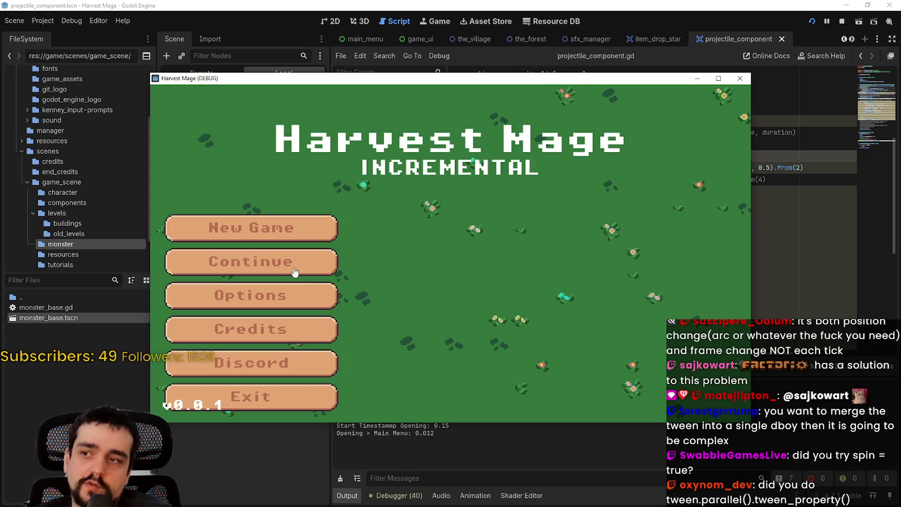
{"action": "left_click", "coordinate": [292, 268]}
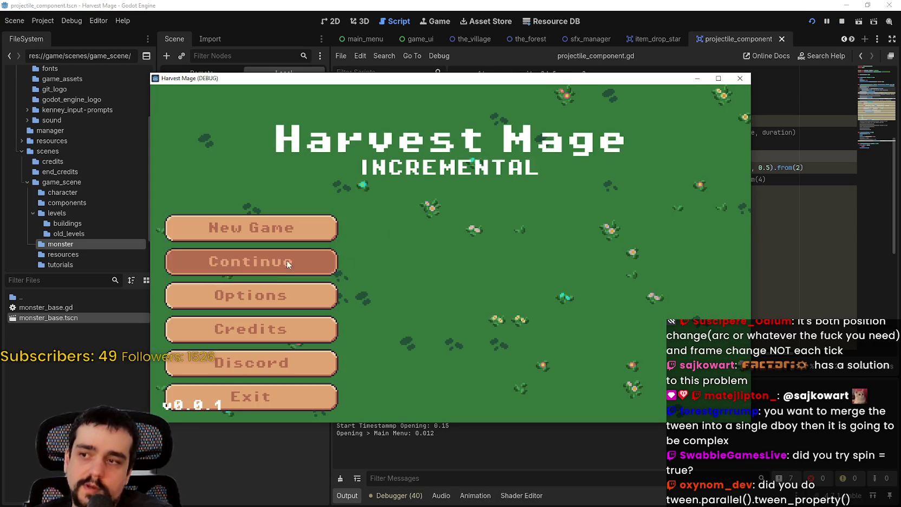
{"action": "key", "text": "s"}
{"action": "key", "text": "a"}
{"action": "key", "text": "w"}
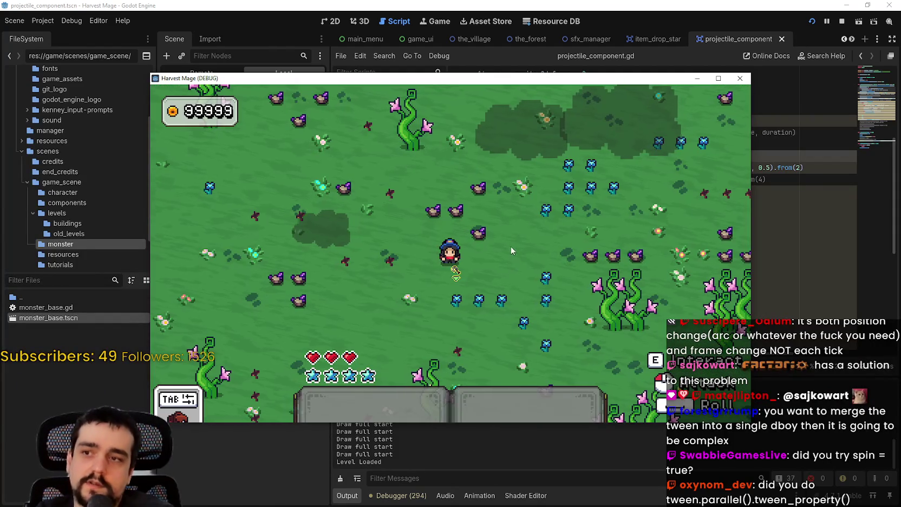
{"action": "key", "text": "a"}
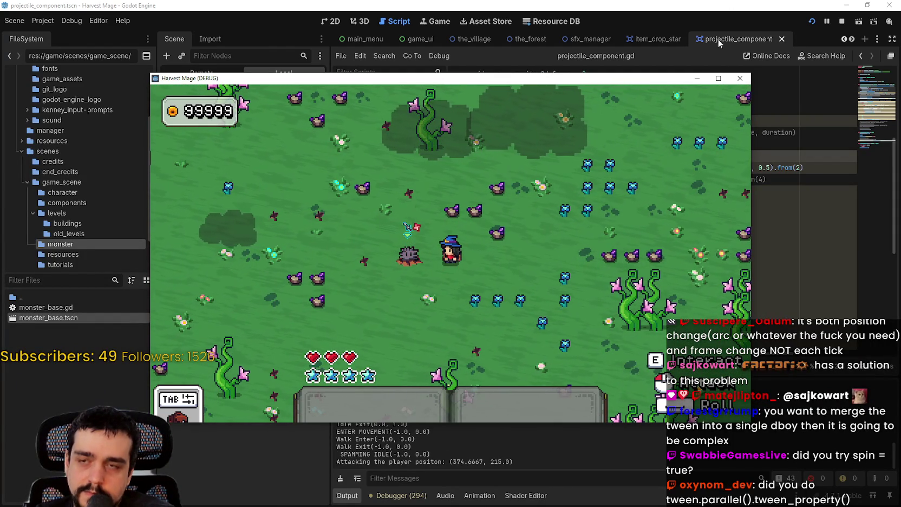
{"action": "key", "text": "super+Up"}
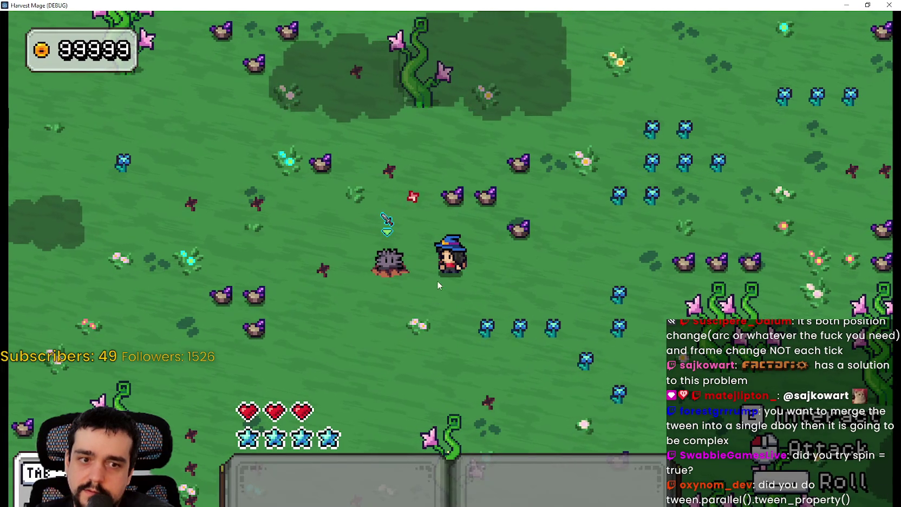
{"action": "left_click", "coordinate": [880, 4]}
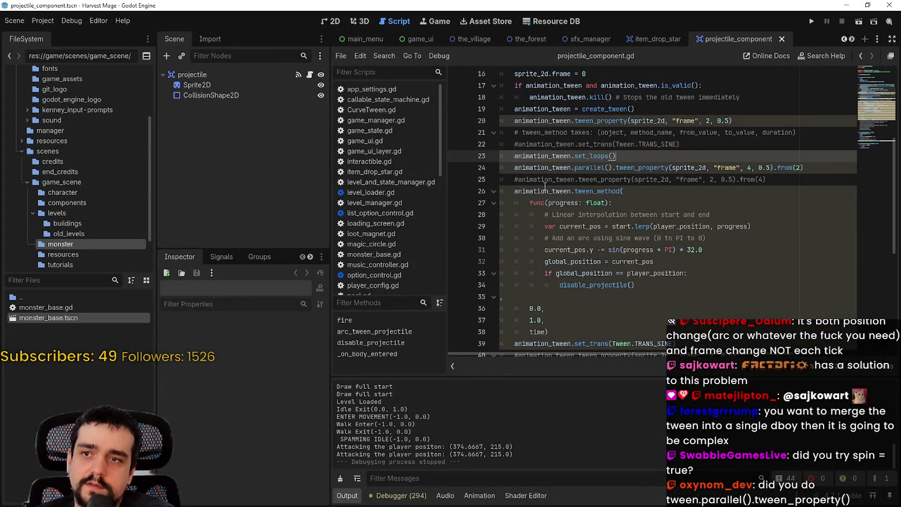
- Insert parallel(). before tween_method on line 26 and save the script
{"action": "mouse_move", "coordinate": [512, 190]}
{"action": "left_mouse_down"}
{"action": "mouse_move", "coordinate": [553, 215]}
{"action": "mouse_move", "coordinate": [611, 352]}
{"action": "left_mouse_up"}
{"action": "scroll", "coordinate": [669, 277], "scroll_direction": "up", "scroll_amount": 5}
{"action": "scroll", "coordinate": [669, 276], "scroll_direction": "up", "scroll_amount": 1}
{"action": "left_click", "coordinate": [658, 250]}
{"action": "left_click_drag", "start_coordinate": [826, 183], "coordinate": [490, 161]}
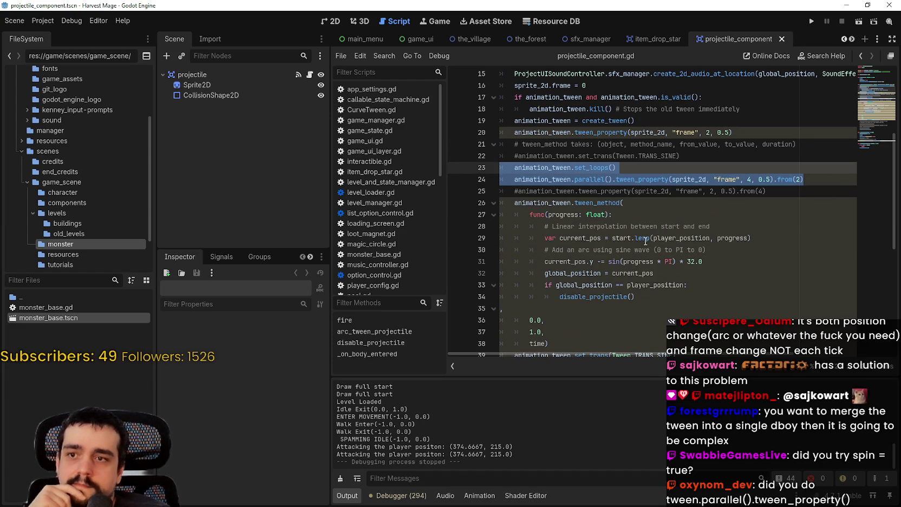
{"action": "left_click", "coordinate": [606, 179]}
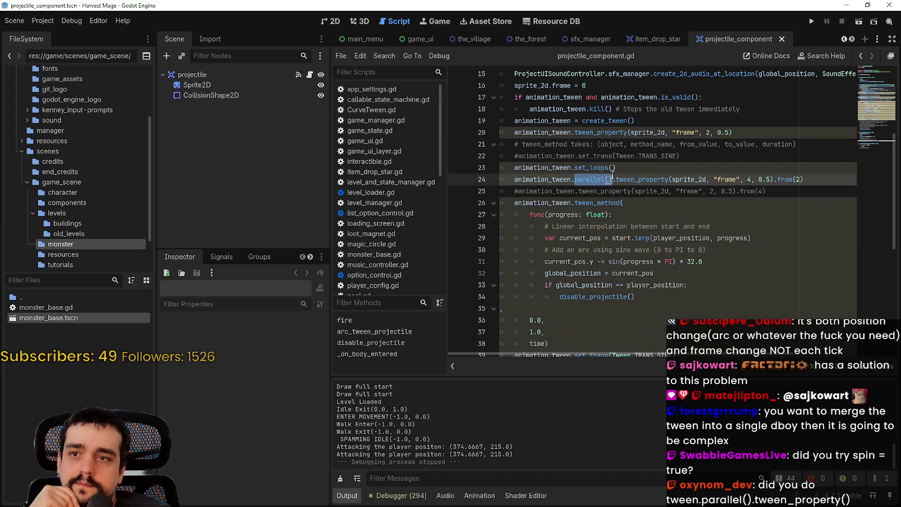
{"action": "double_click", "coordinate": [596, 179]}
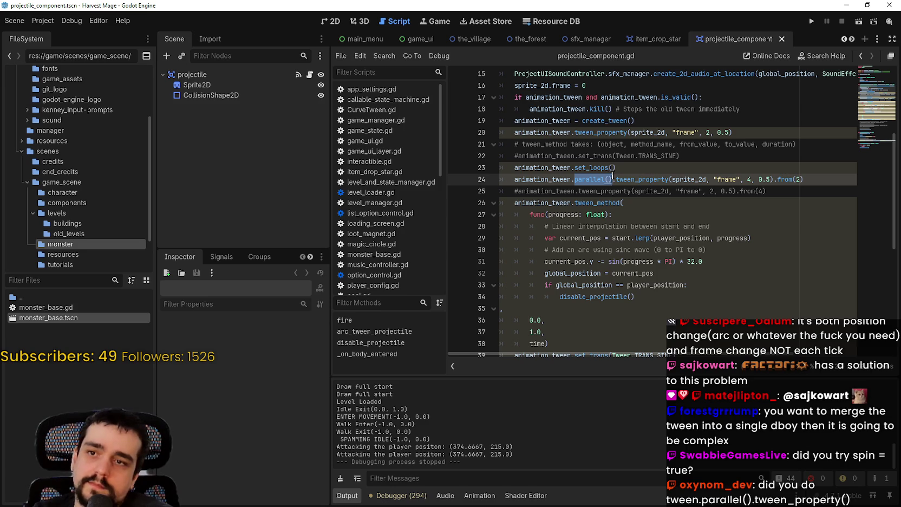
{"action": "left_click", "coordinate": [575, 203]}
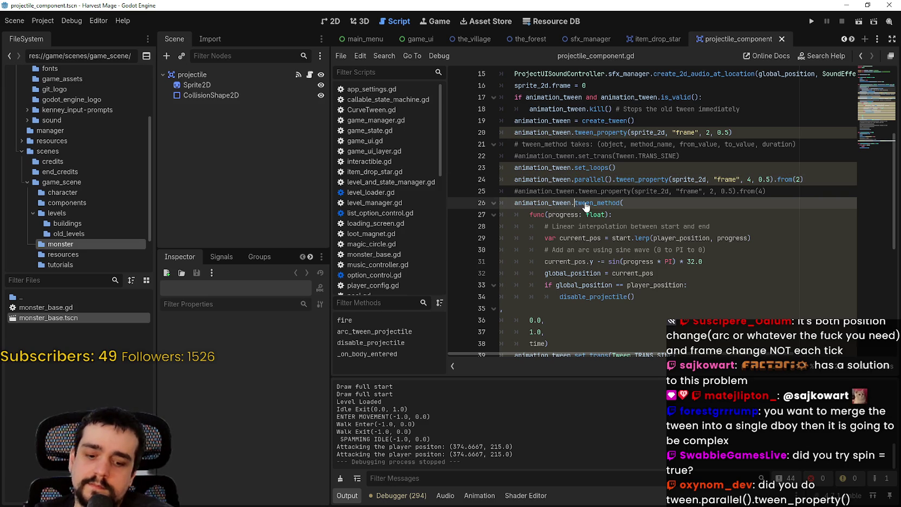
{"action": "type", "text": "parallel()."}
{"action": "key", "text": "ctrl+s"}
- Add animation_tween.set_parallel() below set_loops(), save, and run the game
{"action": "left_click", "coordinate": [667, 166]}
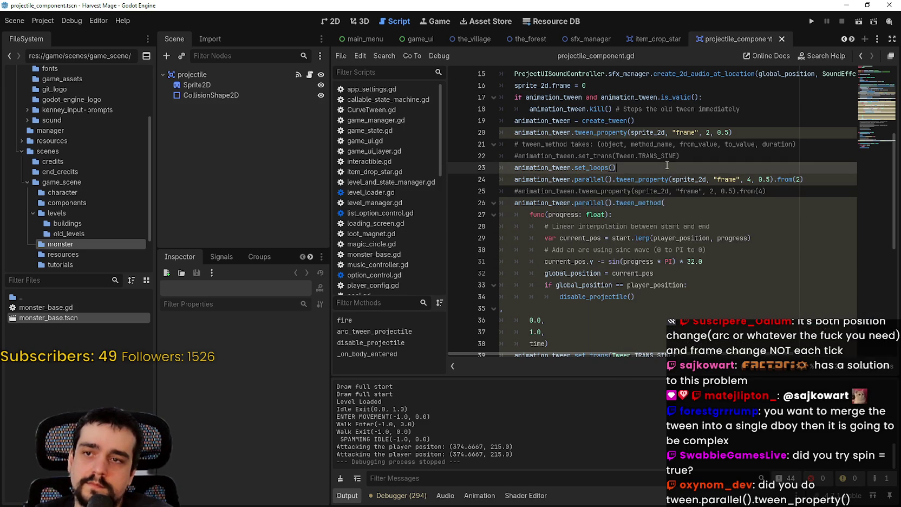
{"action": "key", "text": "Return"}
{"action": "type", "text": "anim"}
{"action": "key", "text": "Return"}
{"action": "type", "text": ".set_pa"}
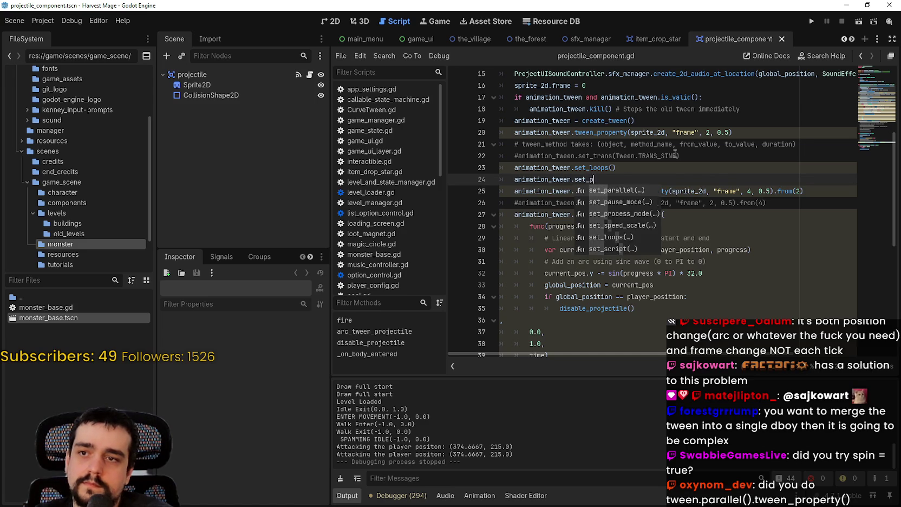
{"action": "key", "text": "Return"}
{"action": "key", "text": "ctrl+s"}
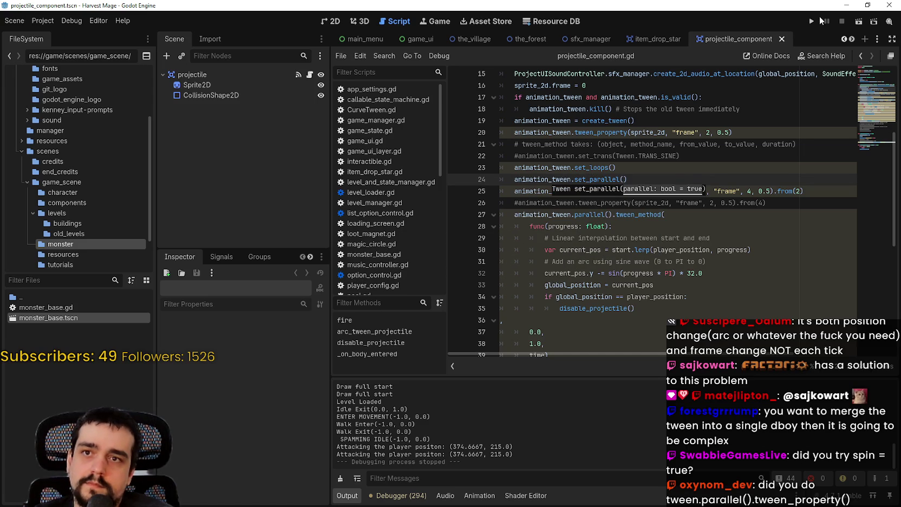
{"action": "left_click", "coordinate": [812, 21]}
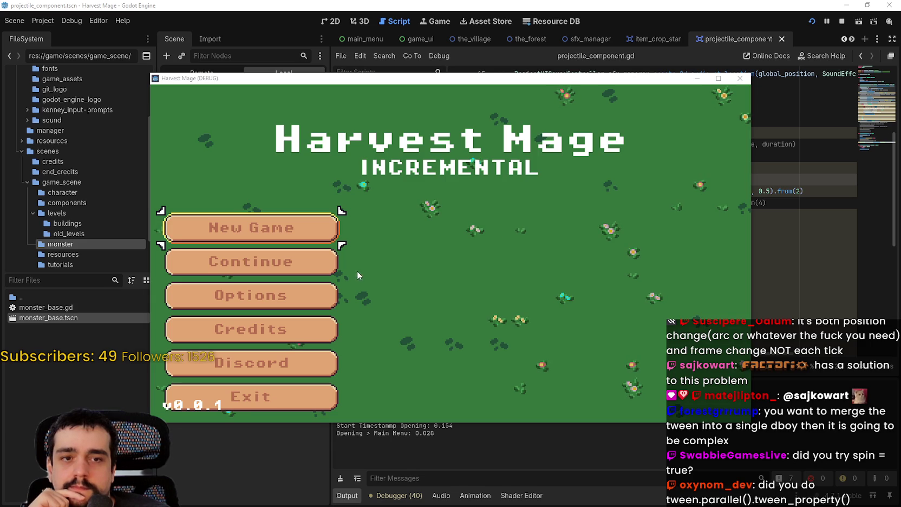
- Start a New Game, walk up and right until a monster fires, then stop with F8
{"action": "left_click", "coordinate": [272, 255]}
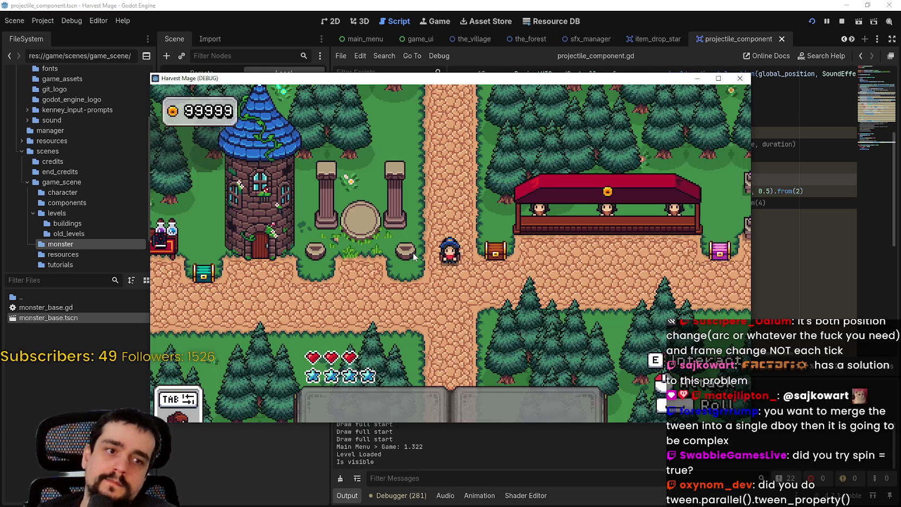
{"action": "key", "text": "w"}
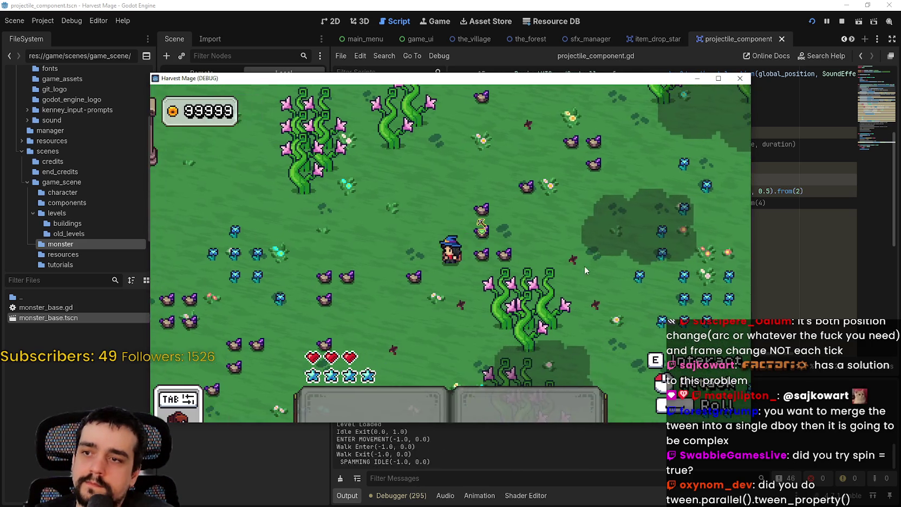
{"action": "key", "text": "d"}
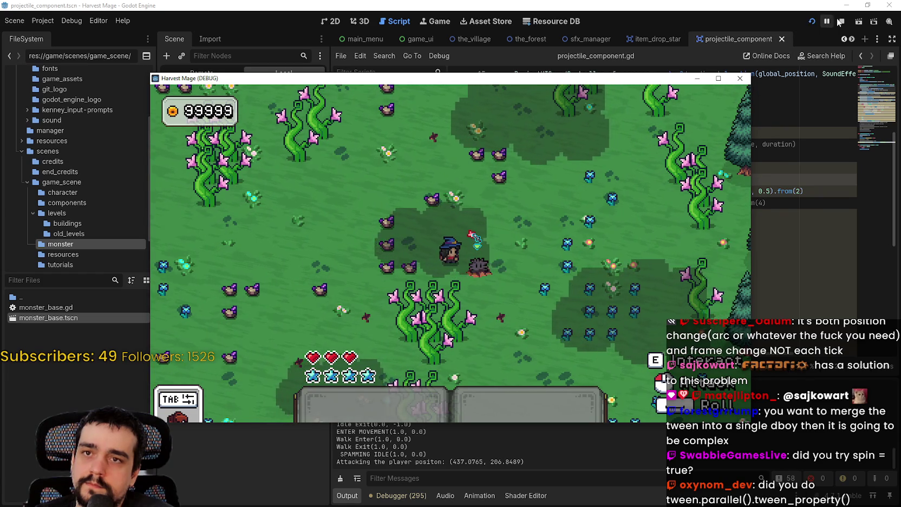
{"action": "key", "text": "F8"}
{"action": "left_click", "coordinate": [574, 179]}
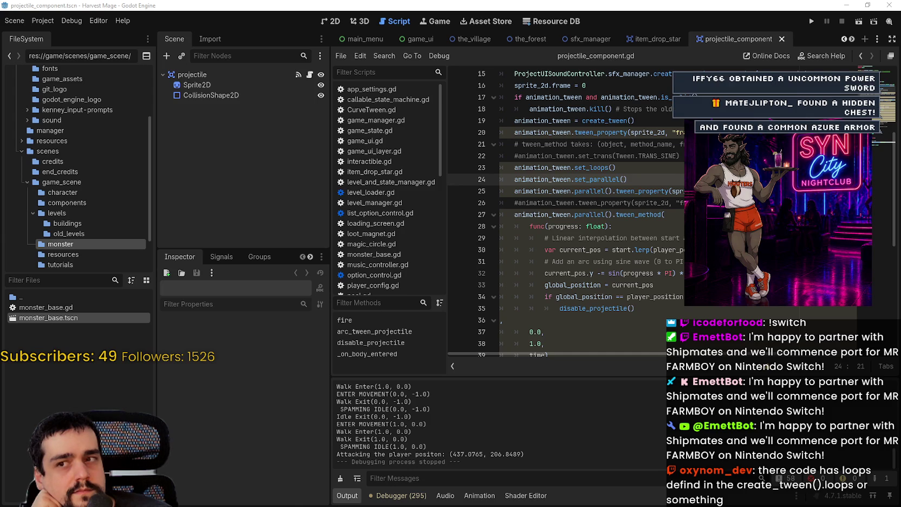
{"action": "left_click", "coordinate": [661, 215]}
- Chain .set_loops() directly onto create_tween() on line 19
{"action": "left_click", "coordinate": [635, 168]}
{"action": "left_click", "coordinate": [639, 120]}
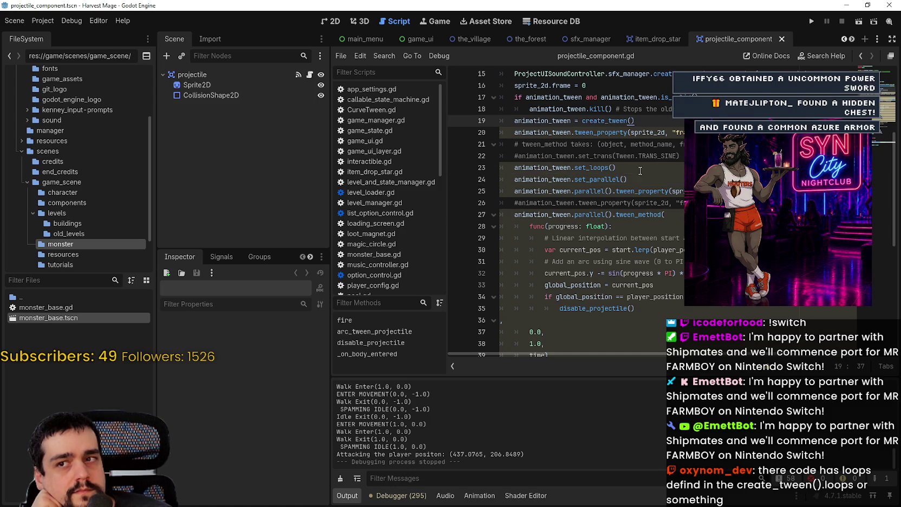
{"action": "type", "text": ".set_lo"}
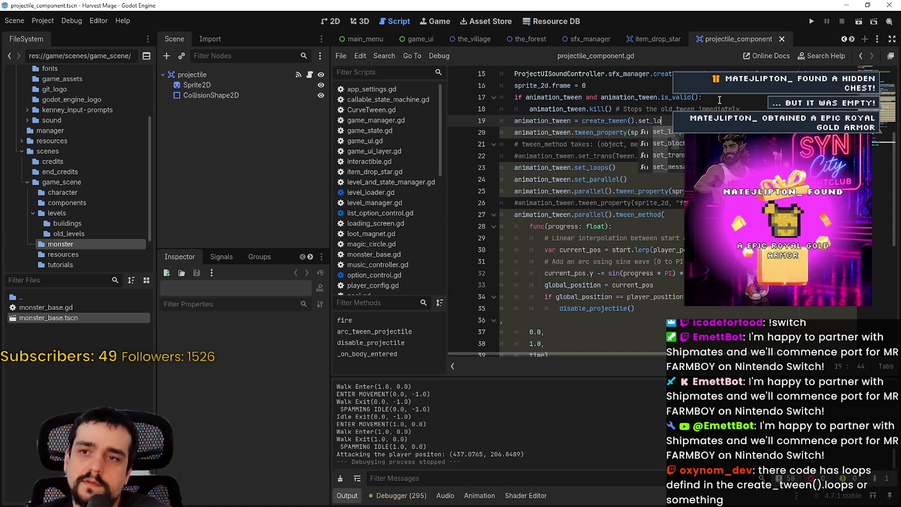
{"action": "key", "text": "Return"}
- Delete the separate animation_tween.set_loops() line and run the game
{"action": "left_click", "coordinate": [646, 168]}
{"action": "left_click_drag", "start_coordinate": [645, 168], "coordinate": [520, 167]}
{"action": "key", "text": "BackSpace"}
{"action": "key", "text": "BackSpace"}
{"action": "key", "text": "BackSpace"}
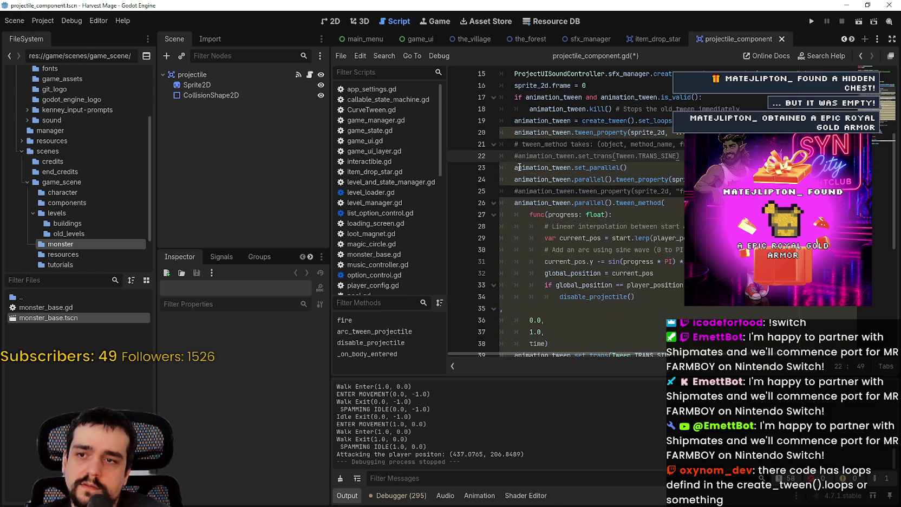
{"action": "left_click", "coordinate": [810, 21]}
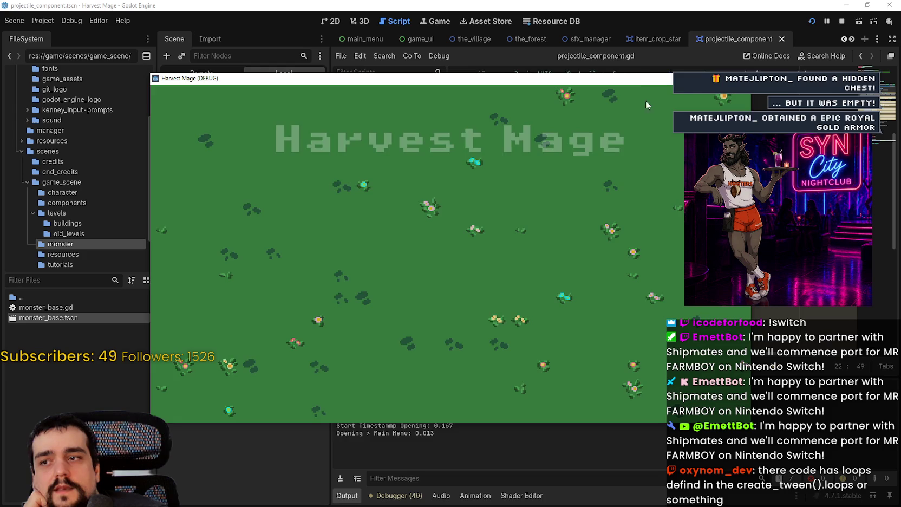
- Start a New Game, walk south and east toward a monster, then stop with F8
{"action": "mouse_move", "coordinate": [634, 80]}
{"action": "left_mouse_down"}
{"action": "mouse_move", "coordinate": [661, 292]}
{"action": "mouse_move", "coordinate": [658, 135]}
{"action": "left_mouse_up"}
{"action": "left_click", "coordinate": [292, 312]}
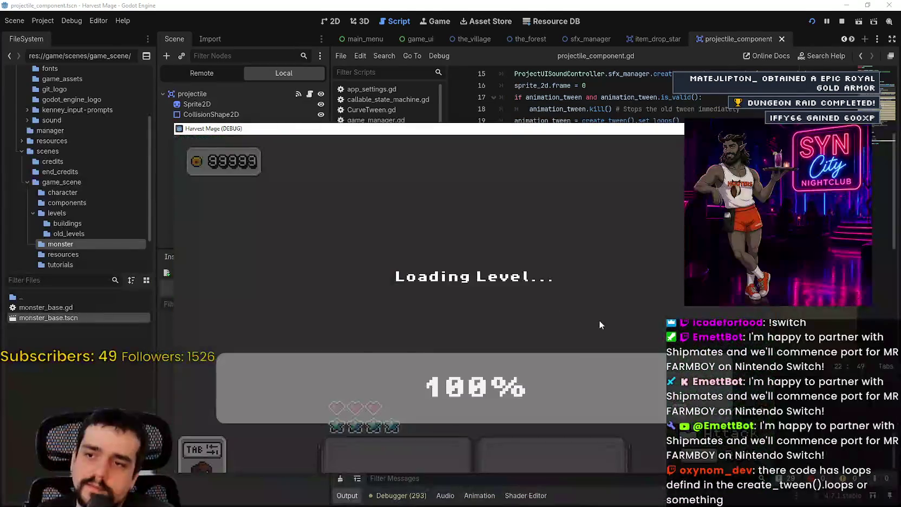
{"action": "key", "text": "s"}
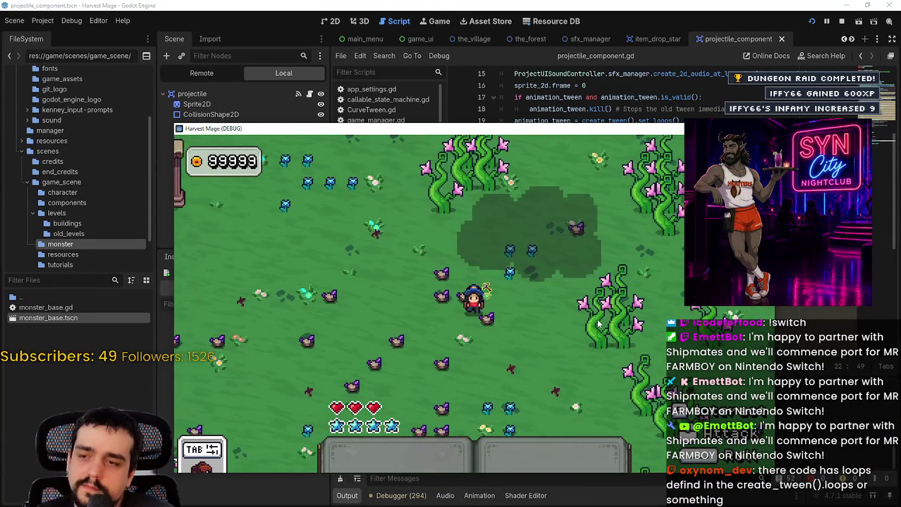
{"action": "key", "text": "d"}
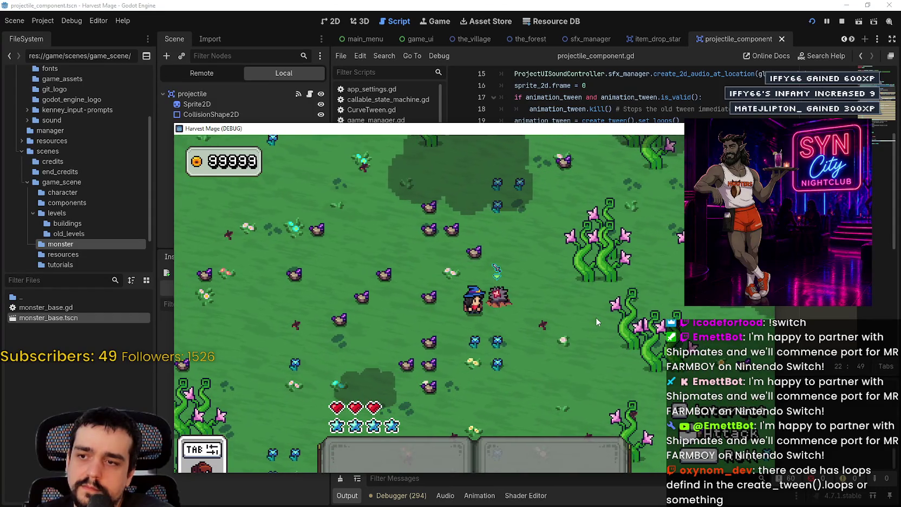
{"action": "key", "text": "F8"}
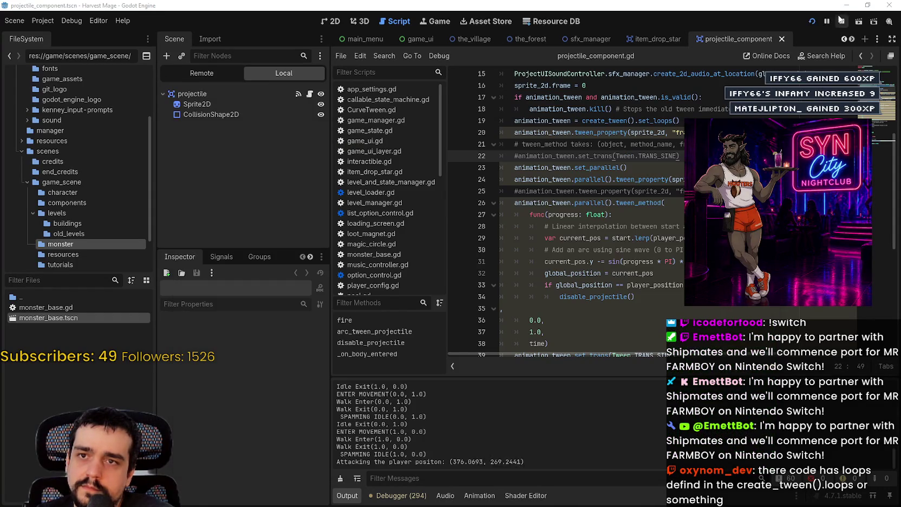
{"action": "left_click", "coordinate": [763, 133]}
- Undo the chained set_loops() and cut the looping frame tween lines 23–25
{"action": "key", "text": "ctrl+z"}
{"action": "key", "text": "ctrl+z"}
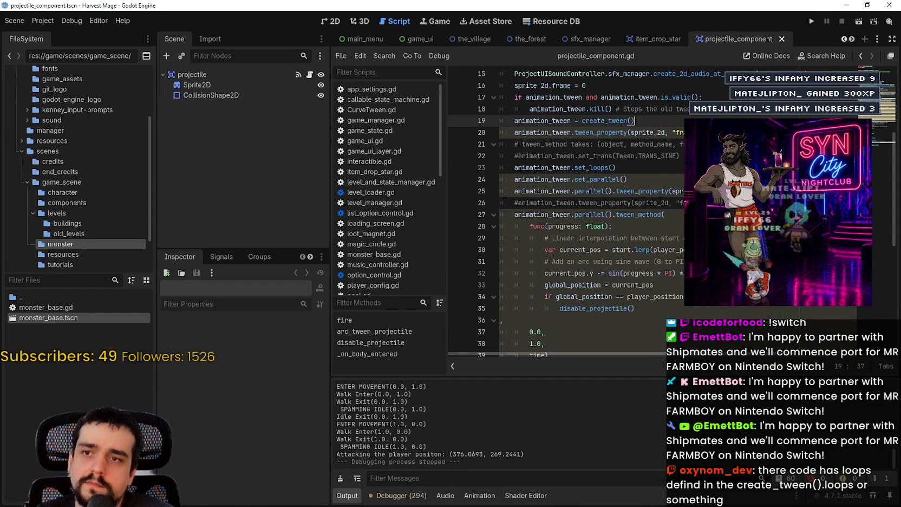
{"action": "left_click", "coordinate": [643, 173]}
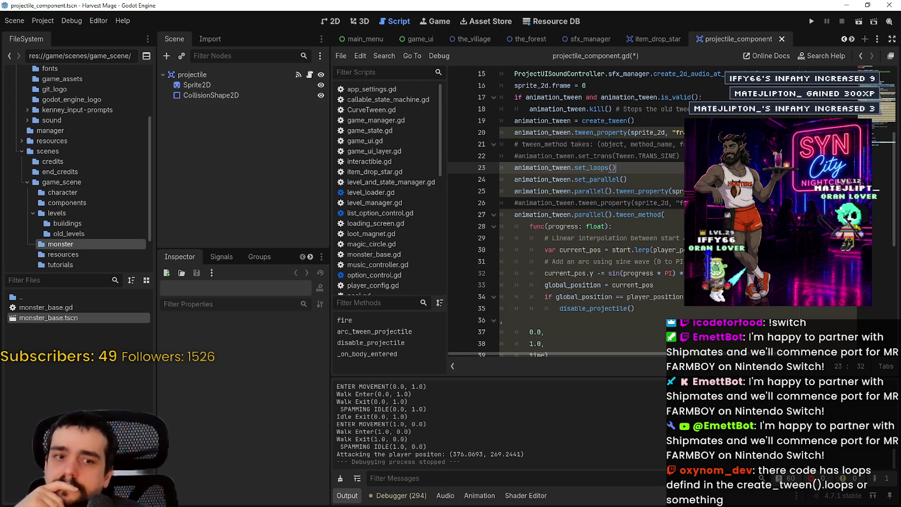
{"action": "left_click_drag", "start_coordinate": [805, 191], "coordinate": [437, 166]}
{"action": "left_click_drag", "start_coordinate": [667, 176], "coordinate": [500, 179]}
{"action": "left_click", "coordinate": [808, 193]}
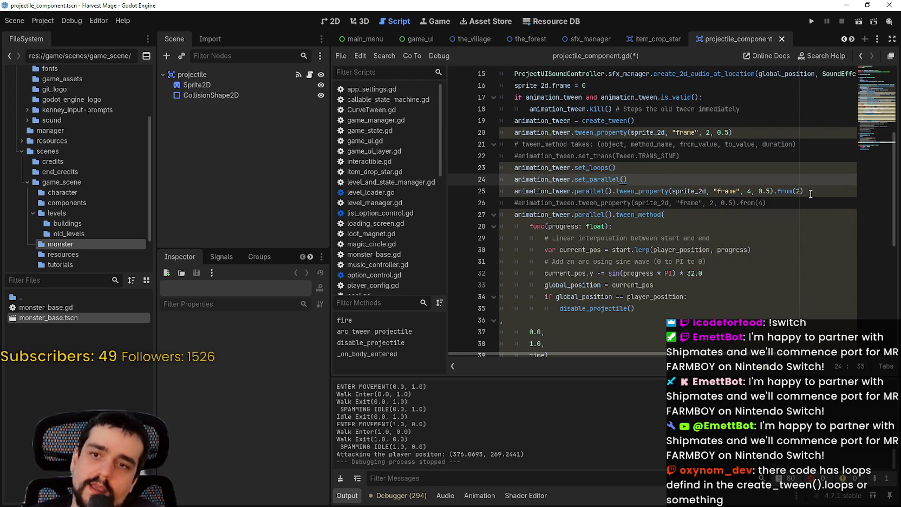
{"action": "mouse_move", "coordinate": [812, 192]}
{"action": "left_mouse_down"}
{"action": "mouse_move", "coordinate": [494, 178]}
{"action": "mouse_move", "coordinate": [496, 171]}
{"action": "left_mouse_up"}
{"action": "key", "text": "BackSpace"}
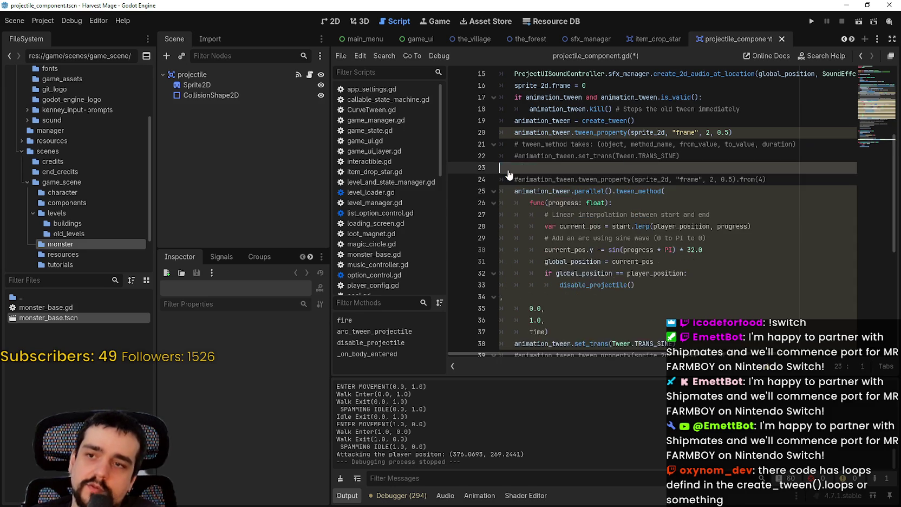
{"action": "key", "text": "BackSpace"}
- Remove parallel(). from the tween_method call
{"action": "left_click", "coordinate": [593, 182]}
{"action": "scroll", "coordinate": [617, 182], "scroll_direction": "down", "scroll_amount": 1}
{"action": "left_click_drag", "start_coordinate": [594, 144], "coordinate": [614, 141]}
{"action": "key", "text": "BackSpace"}
{"action": "key", "text": "BackSpace"}
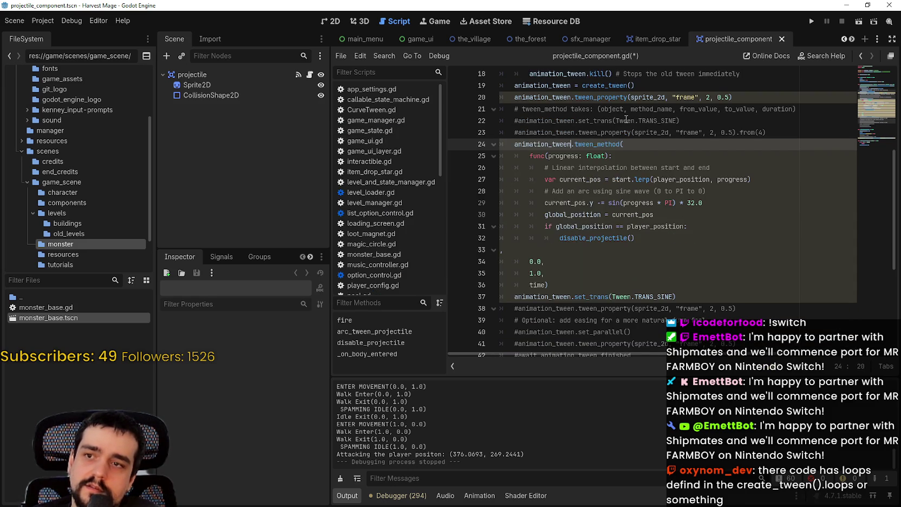
- Paste the looping frame tween lines on a new line below set_trans
{"action": "scroll", "coordinate": [626, 121], "scroll_direction": "up", "scroll_amount": 1}
{"action": "left_click", "coordinate": [768, 128]}
{"action": "scroll", "coordinate": [469, 154], "scroll_direction": "down", "scroll_amount": 3}
{"action": "left_click_drag", "start_coordinate": [548, 285], "coordinate": [469, 84]}
{"action": "left_click", "coordinate": [694, 296]}
{"action": "key", "text": "Return"}
{"action": "key", "text": "ctrl+v"}
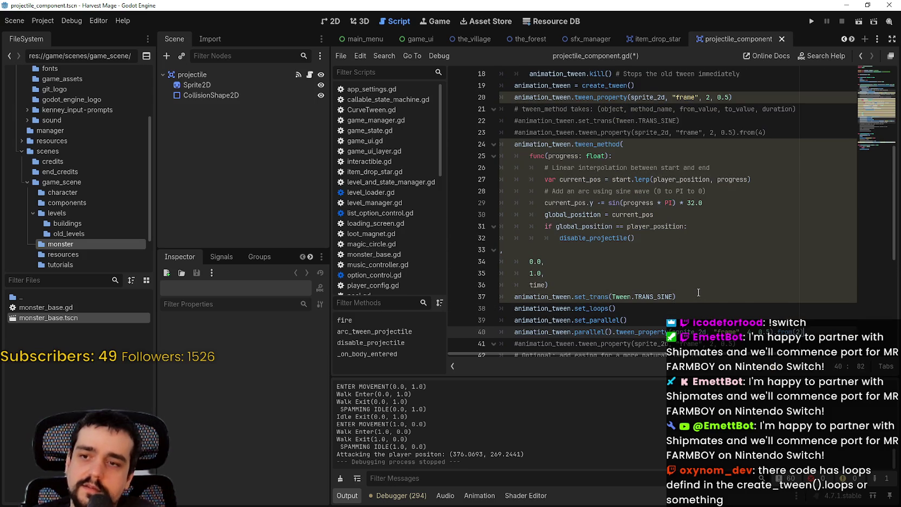
- Delete the set_parallel() line, add a blank line after set_trans, and save
{"action": "scroll", "coordinate": [553, 253], "scroll_direction": "down", "scroll_amount": 2}
{"action": "left_click", "coordinate": [638, 249]}
{"action": "key", "text": "shift+Home"}
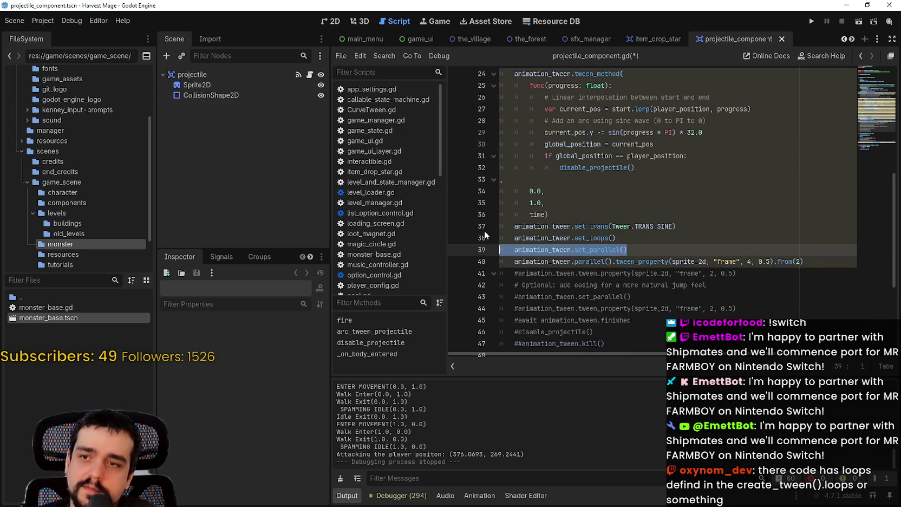
{"action": "key", "text": "BackSpace"}
{"action": "key", "text": "BackSpace"}
{"action": "key", "text": "BackSpace"}
{"action": "left_click", "coordinate": [697, 226]}
{"action": "key", "text": "Return"}
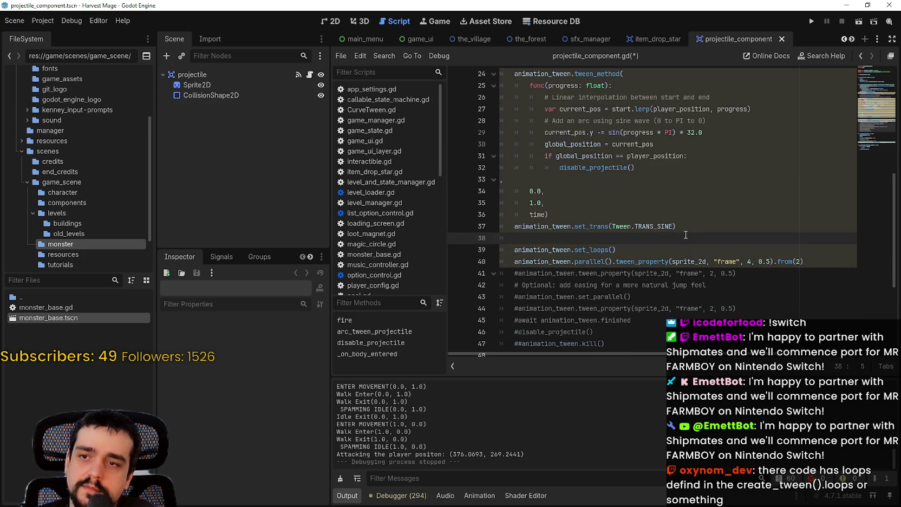
{"action": "key", "text": "ctrl+s"}
- Review the relocated set_loops() and frame tween lines, then run the game
{"action": "mouse_move", "coordinate": [802, 262]}
{"action": "left_mouse_down"}
{"action": "mouse_move", "coordinate": [501, 262]}
{"action": "mouse_move", "coordinate": [499, 249]}
{"action": "left_mouse_up"}
{"action": "scroll", "coordinate": [545, 104], "scroll_direction": "up", "scroll_amount": 2}
{"action": "mouse_move", "coordinate": [512, 140]}
{"action": "left_mouse_down"}
{"action": "mouse_move", "coordinate": [606, 279]}
{"action": "mouse_move", "coordinate": [652, 284]}
{"action": "left_mouse_up"}
{"action": "scroll", "coordinate": [652, 285], "scroll_direction": "down", "scroll_amount": 3}
{"action": "left_click", "coordinate": [555, 285]}
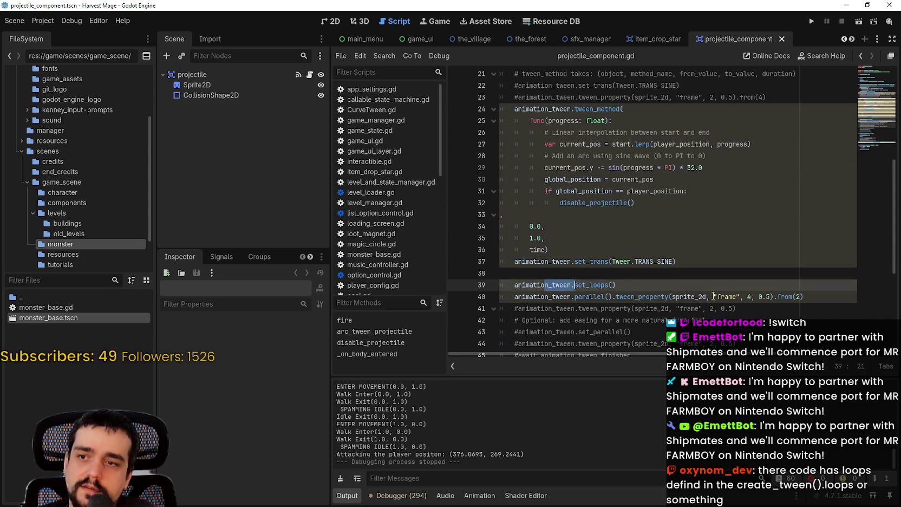
{"action": "left_click", "coordinate": [807, 297], "text": "shift"}
{"action": "left_click", "coordinate": [806, 22]}
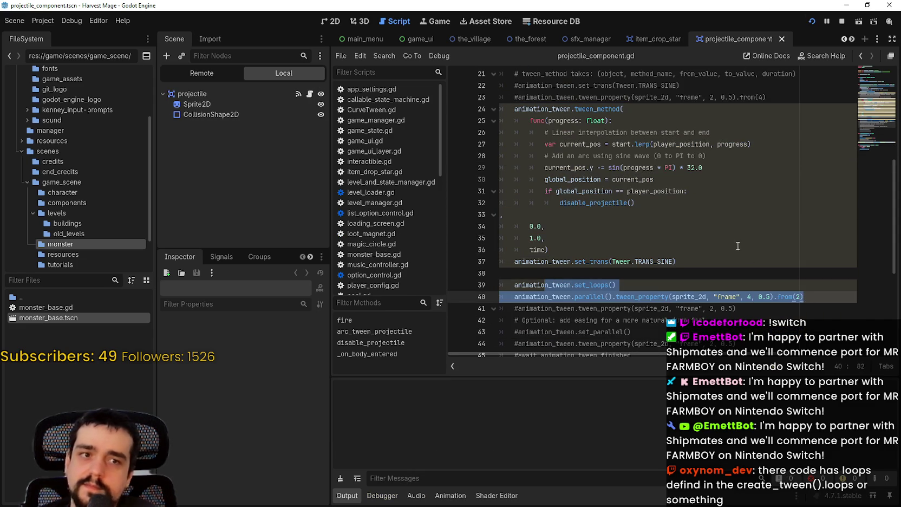